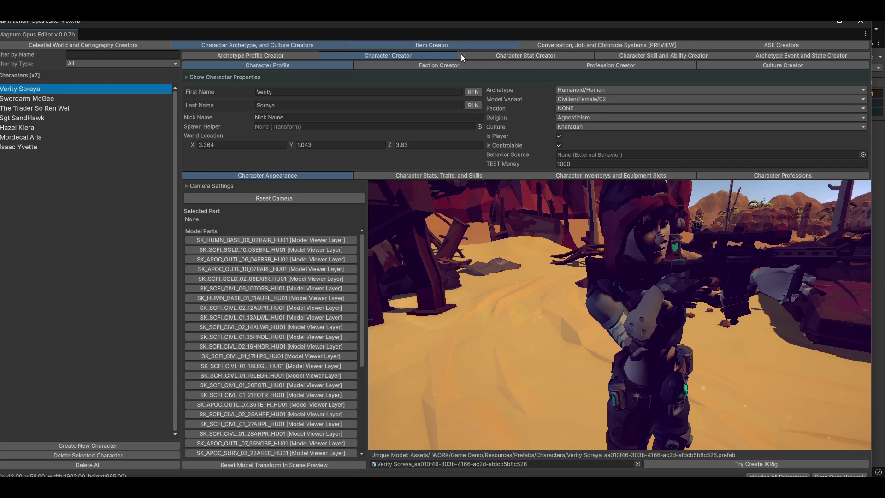
- Switch to the Item Creator tab showing the Vehicles/Big Rigs item The Diesel
click(434, 45)
key(shift+space)
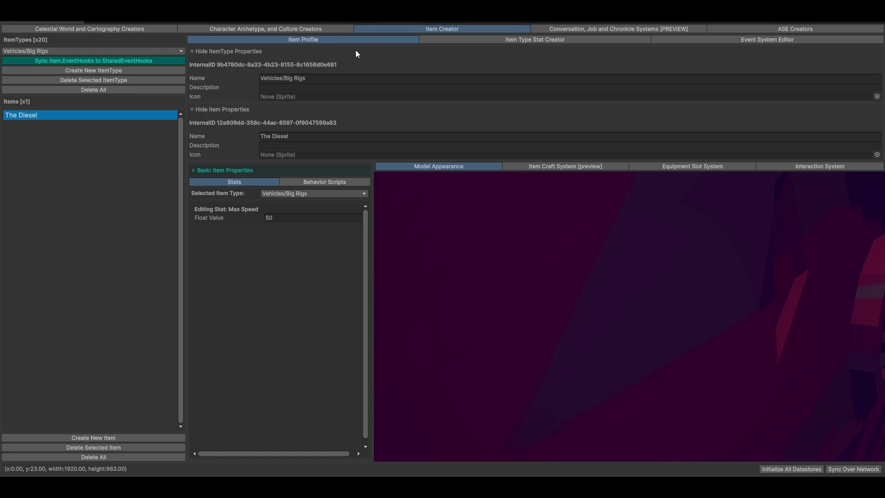
click(288, 25)
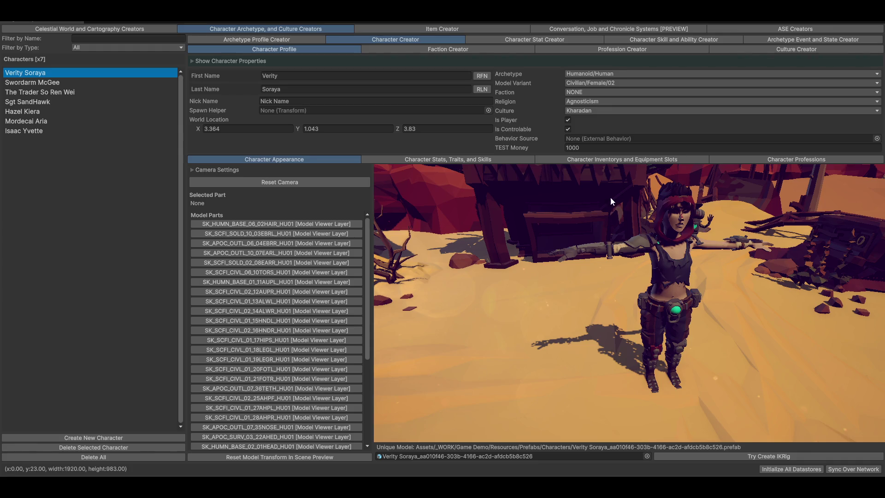
click(419, 28)
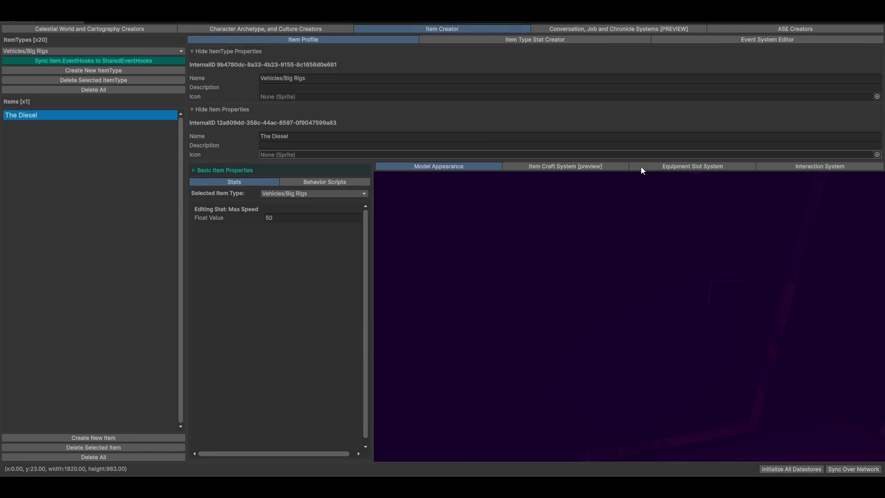
- Choose the Weapons > Ranged > Fire Arms > Placeable item type to show its Turret item
click(50, 53)
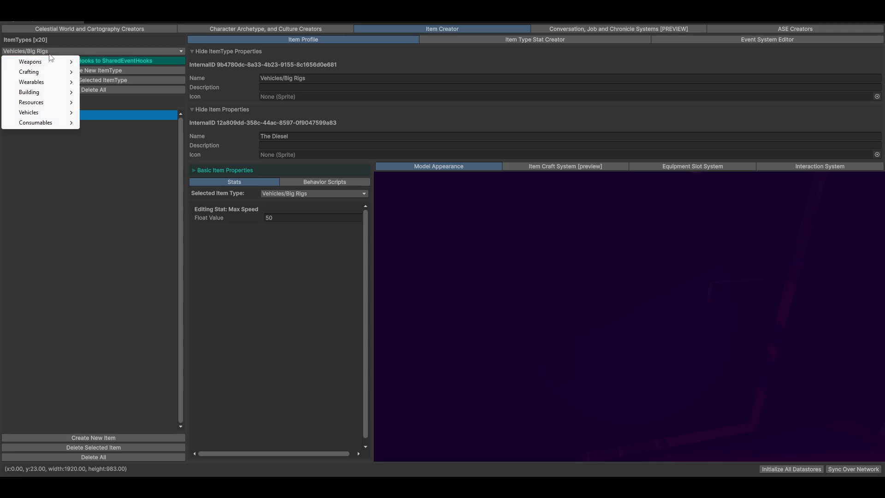
mouse_move(48, 62)
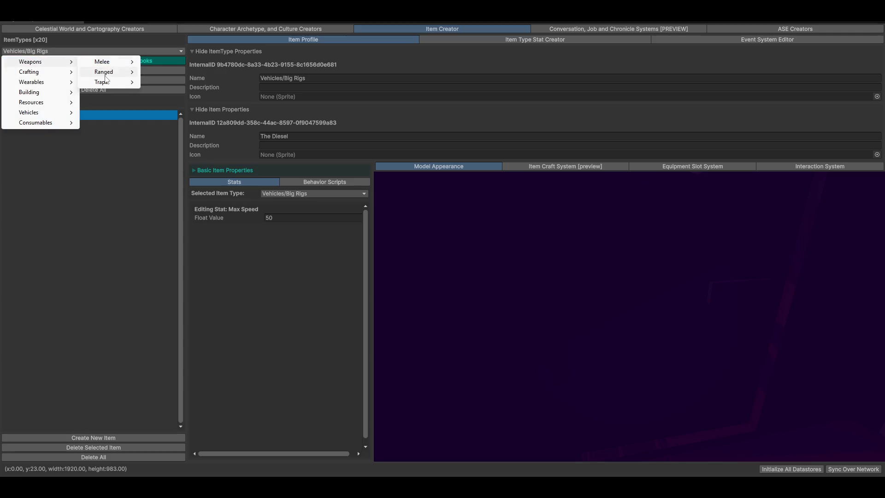
mouse_move(107, 83)
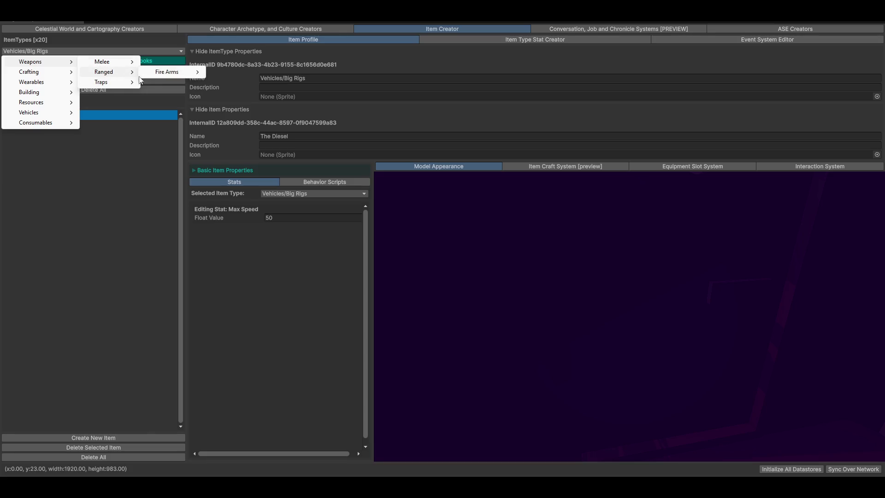
mouse_move(189, 73)
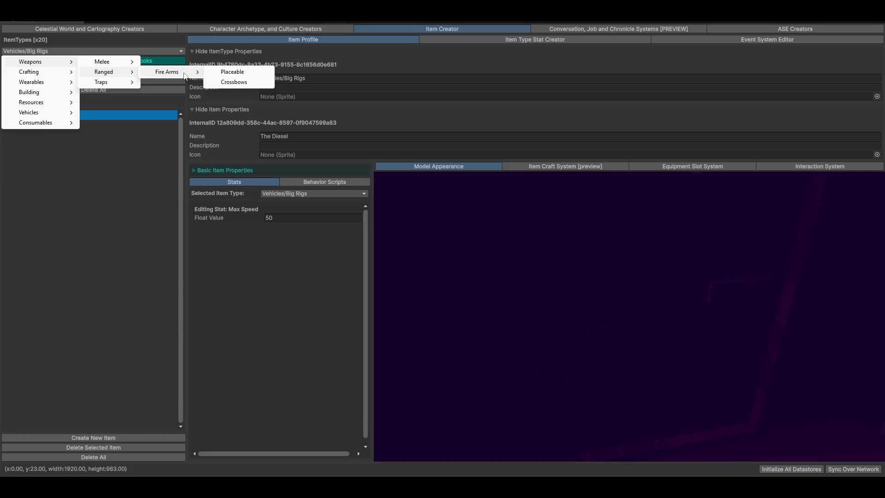
click(229, 72)
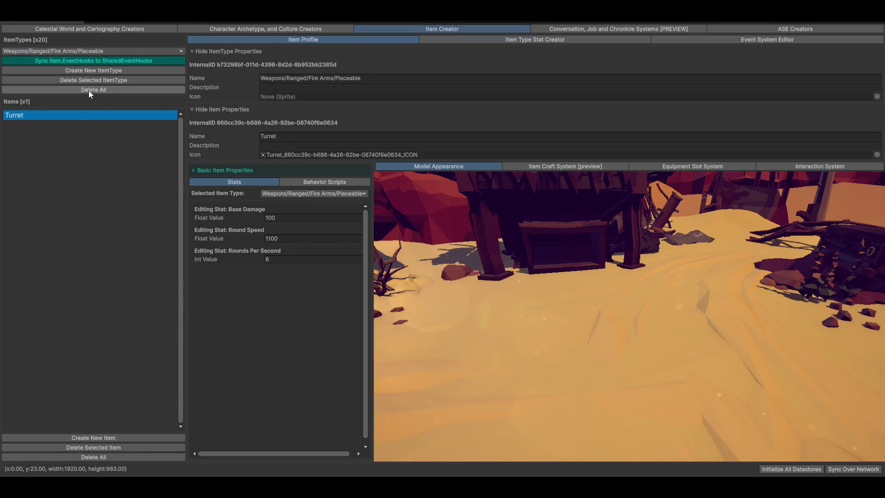
- Create a new item type and copy the Weapons/Ranged/Fire Arms path from the Placeable type
click(137, 71)
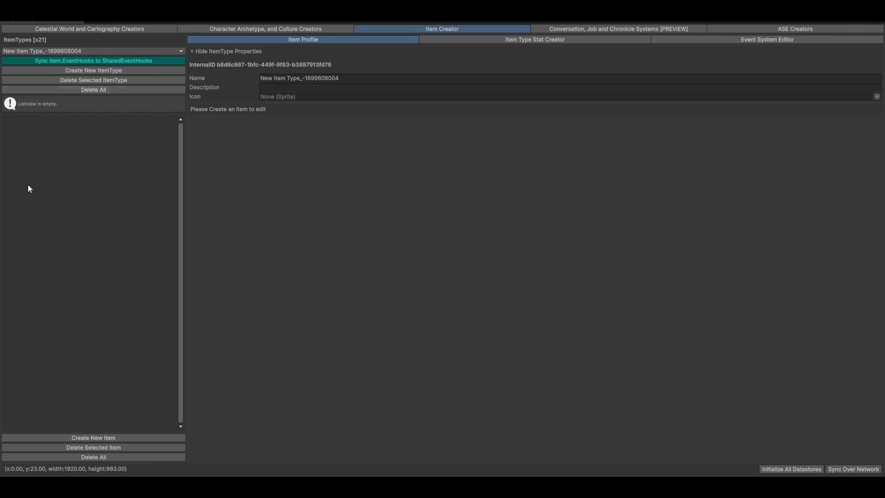
click(381, 77)
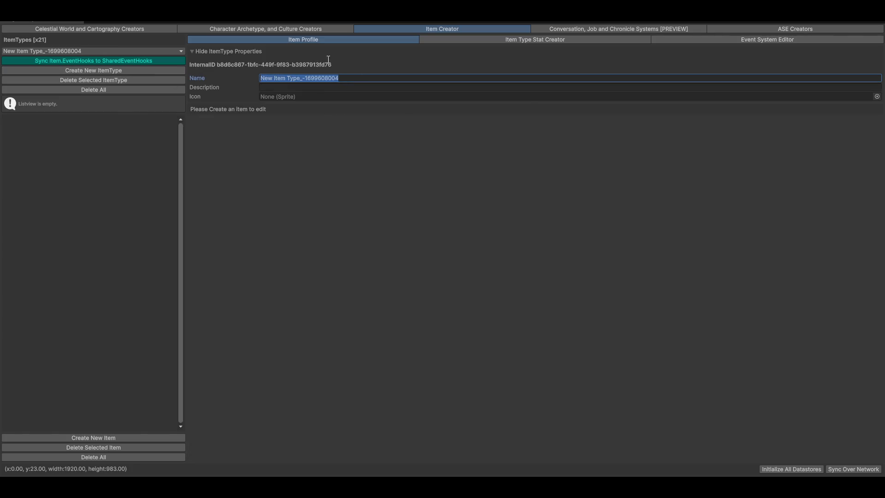
click(111, 51)
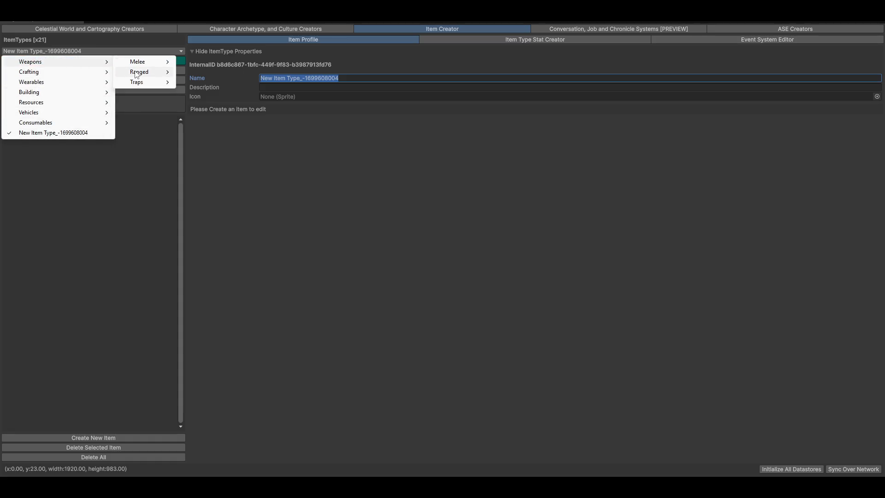
mouse_move(138, 71)
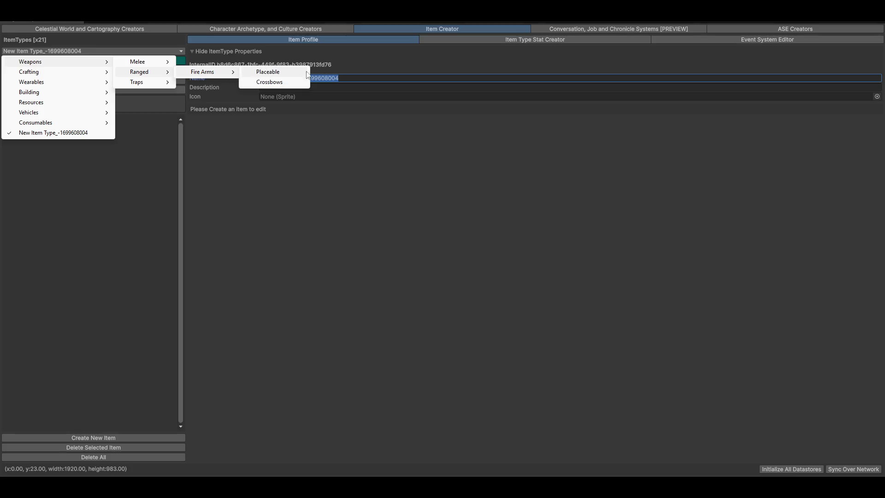
click(264, 72)
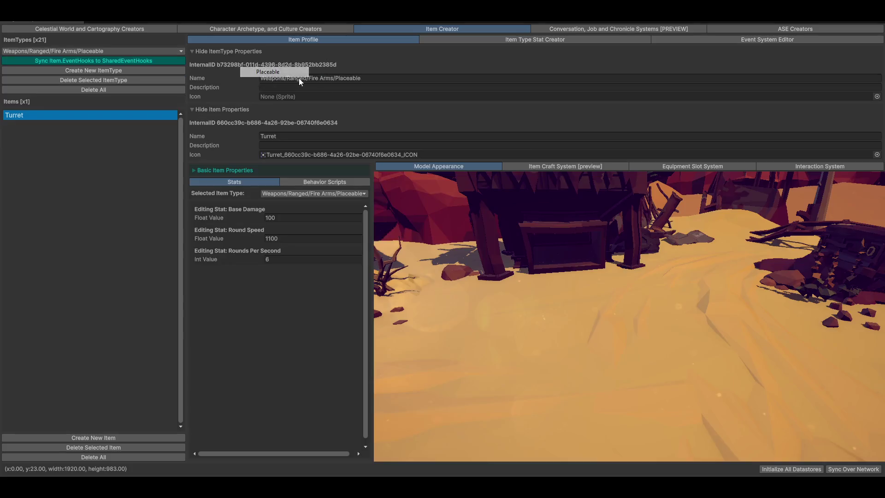
double_click(385, 79)
key(Left)
key(ctrl+shift+Left)
key(ctrl+shift+Left)
key(ctrl+shift+Left)
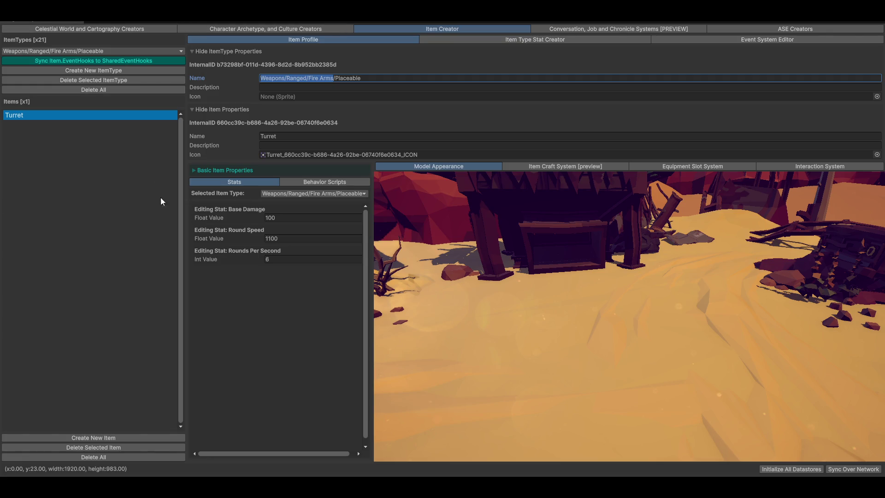
- Rename the new item type to Weapons/Ranged/Fire Arms/Rifles
click(90, 51)
click(64, 133)
click(355, 77)
text(Weapons/Ranged/Fire Arms)
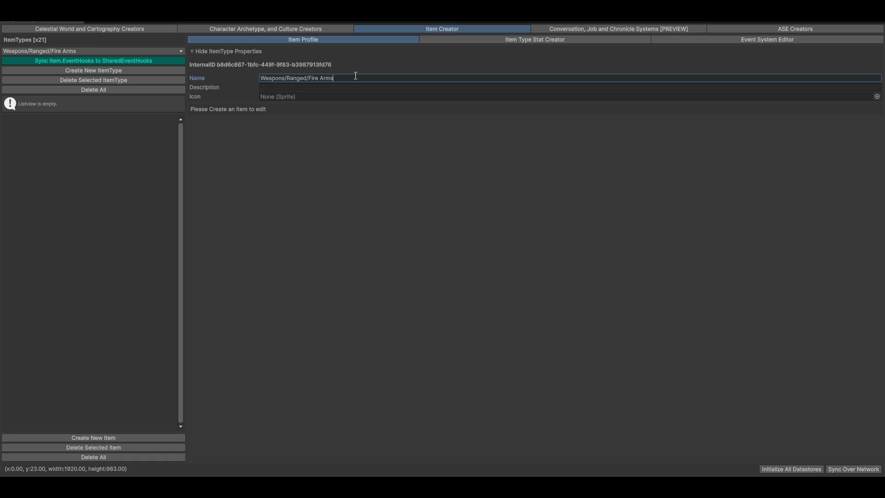
text(/Rifles)
- Add a new item under Rifles and expand its basic properties to pick a model
click(87, 437)
click(234, 170)
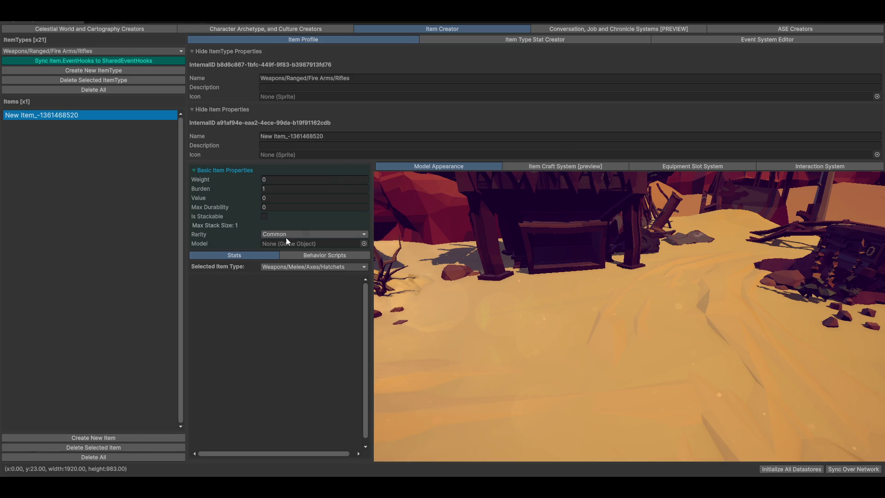
click(365, 244)
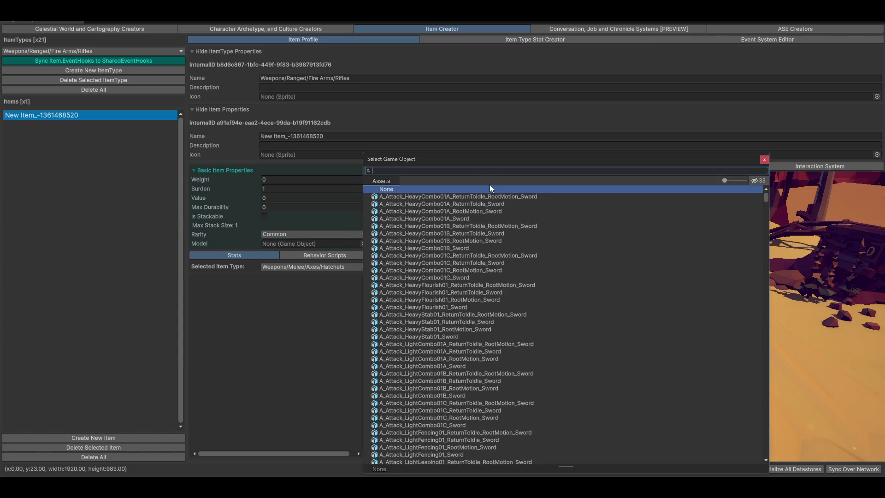
- Filter the model picker by 'rifle' and preview the ArcRifle and AssaultRifle_01 models
text(rifle)
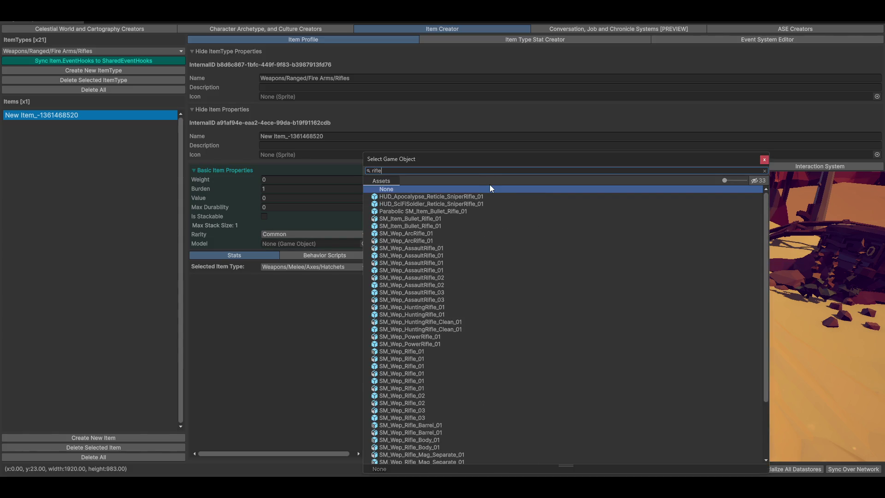
click(417, 197)
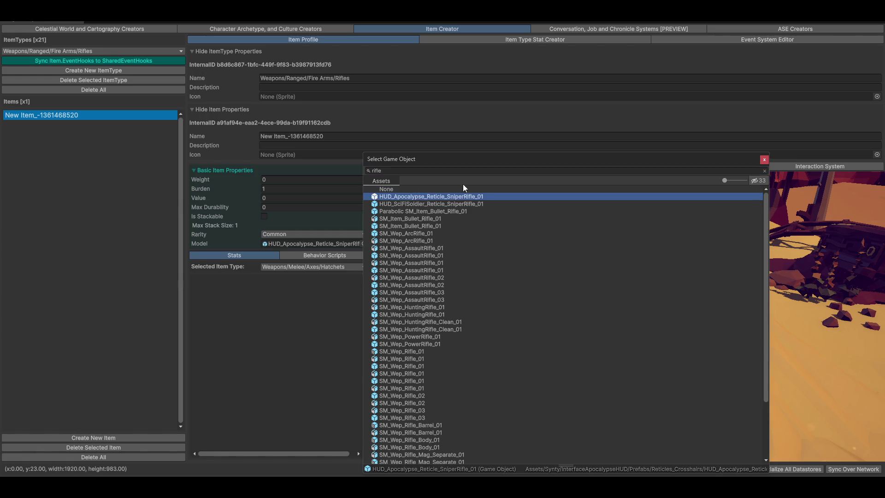
click(400, 226)
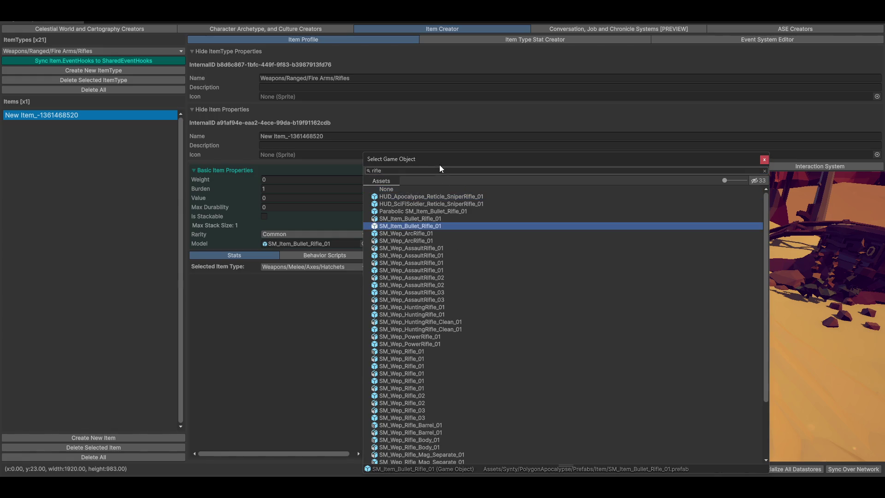
mouse_move(448, 157)
mouse_down()
mouse_move(65, 142)
mouse_move(176, 133)
mouse_up()
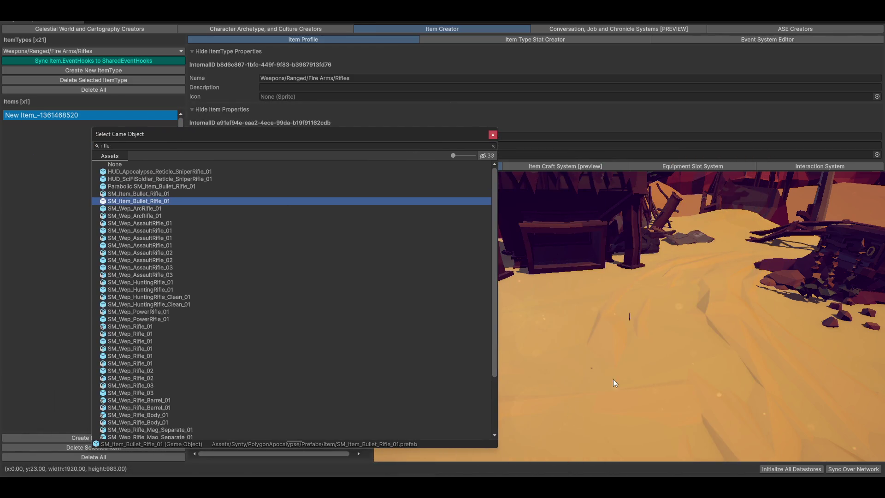
click(131, 209)
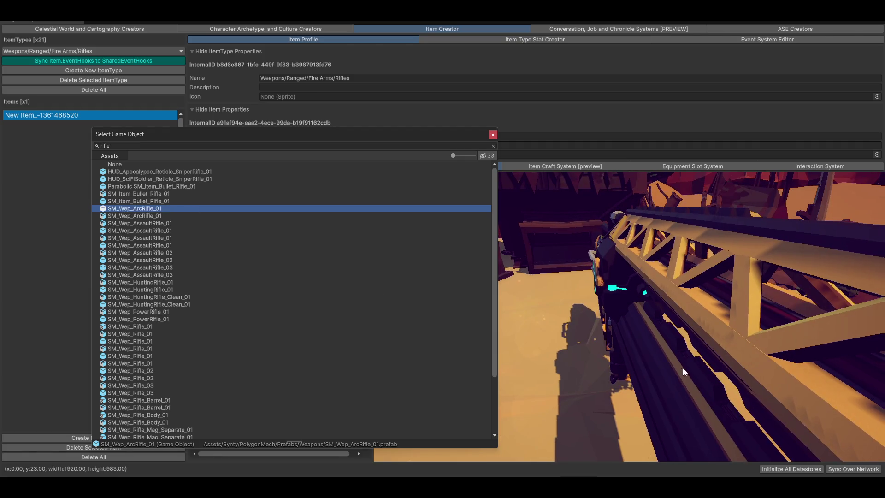
click(131, 231)
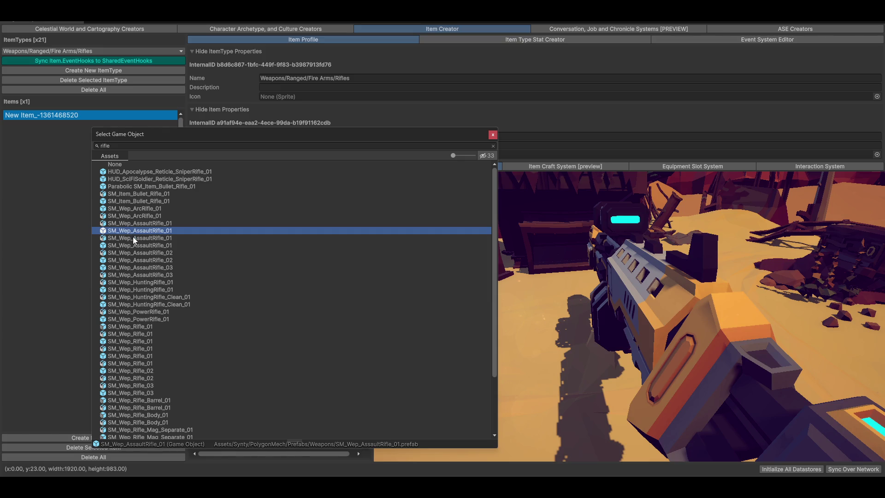
click(140, 246)
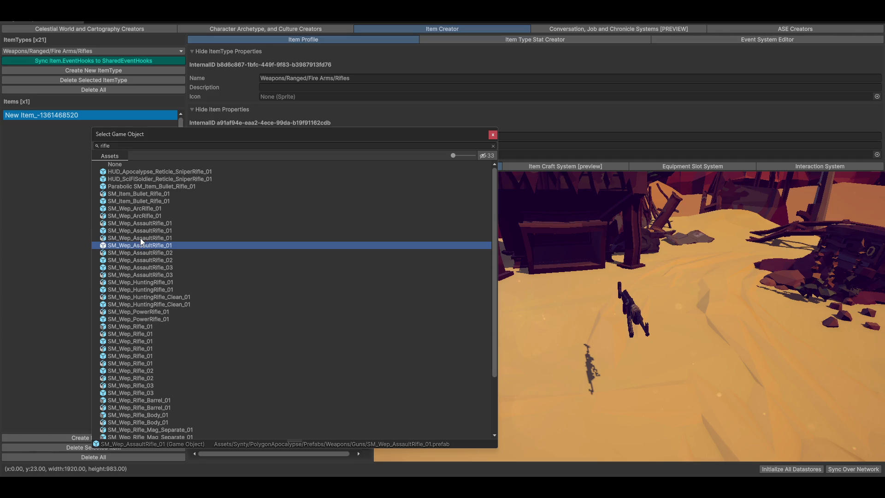
click(143, 225)
click(146, 231)
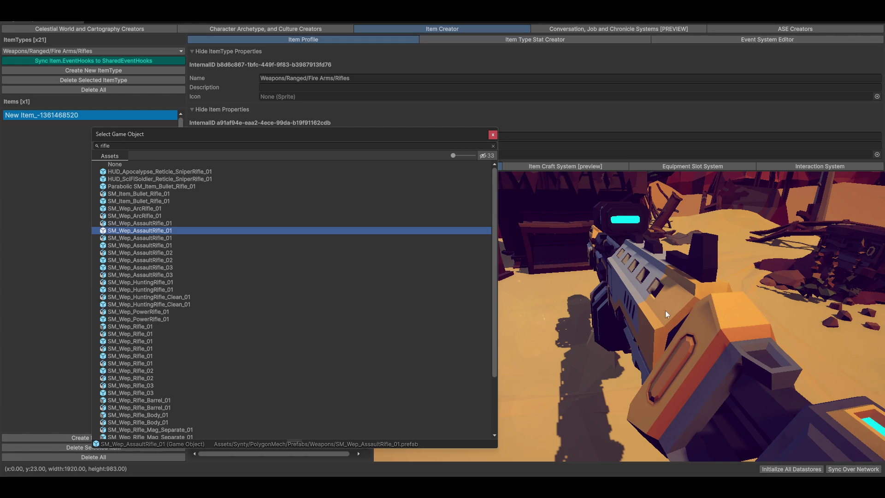
click(118, 246)
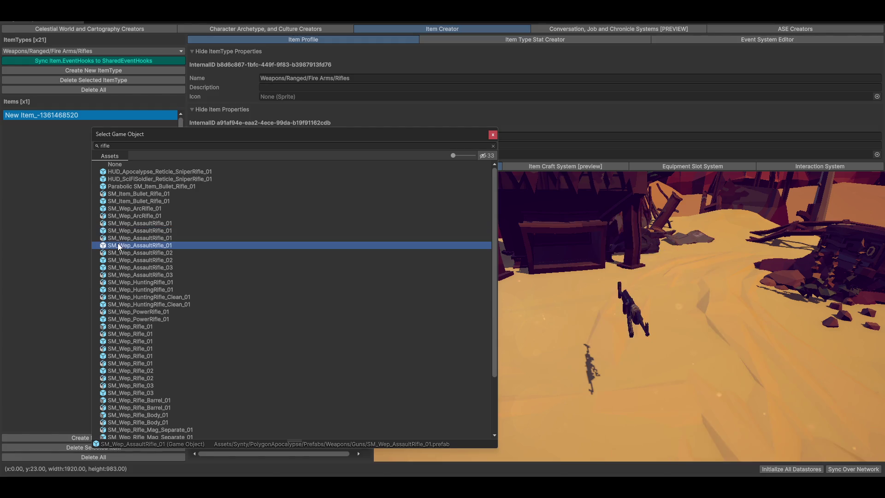
- Preview the AssaultRifle_02/03, HuntingRifle_01, HuntingRifle_Clean_01 and PowerRifle_01 models
click(129, 268)
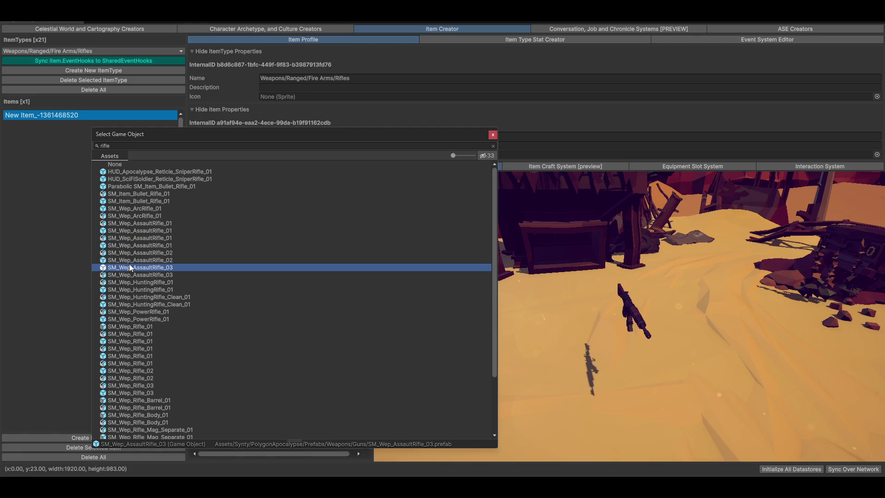
key(Up)
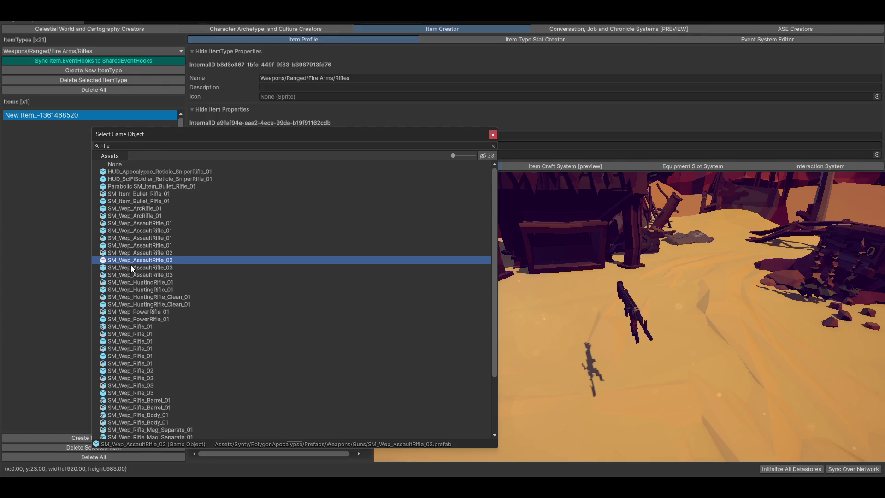
click(132, 268)
click(142, 290)
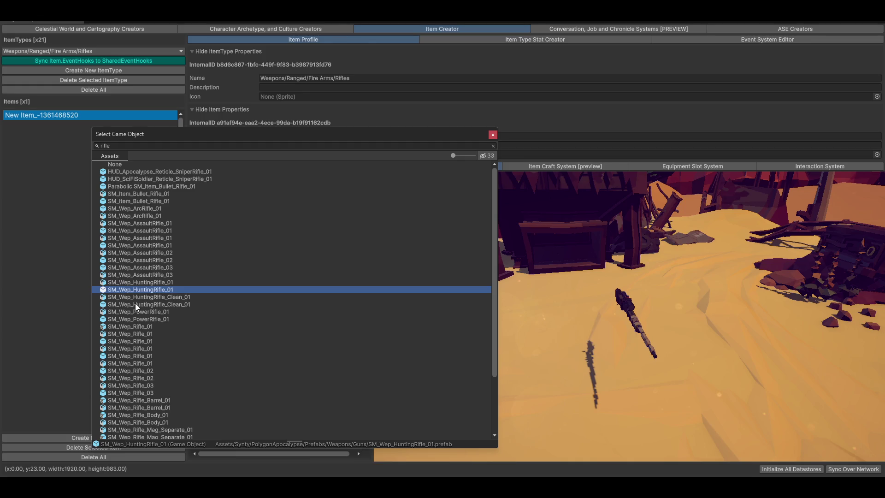
click(136, 305)
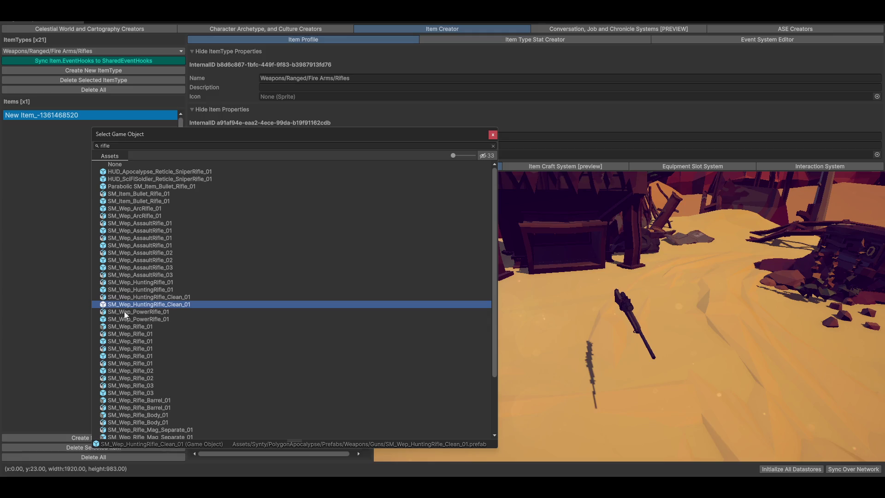
click(116, 320)
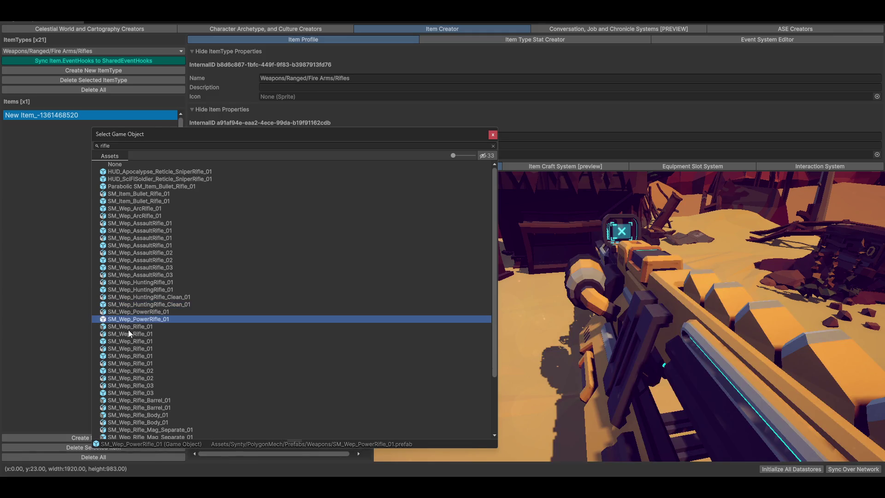
- Compare the SM_Wep_Rifle_01 variants and assign one as the item's model
click(124, 342)
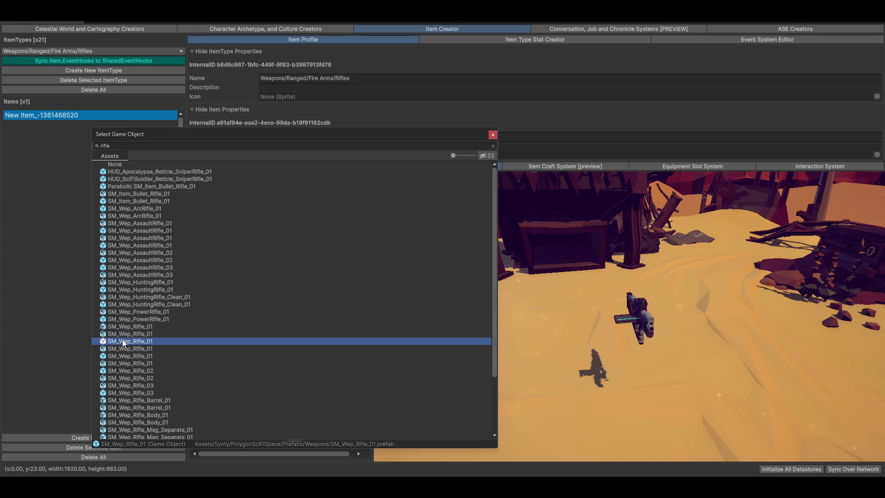
click(123, 356)
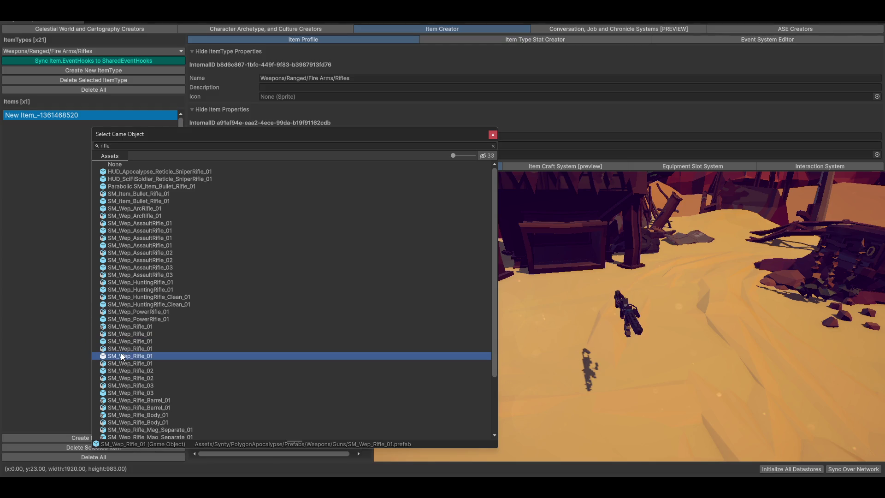
click(539, 346)
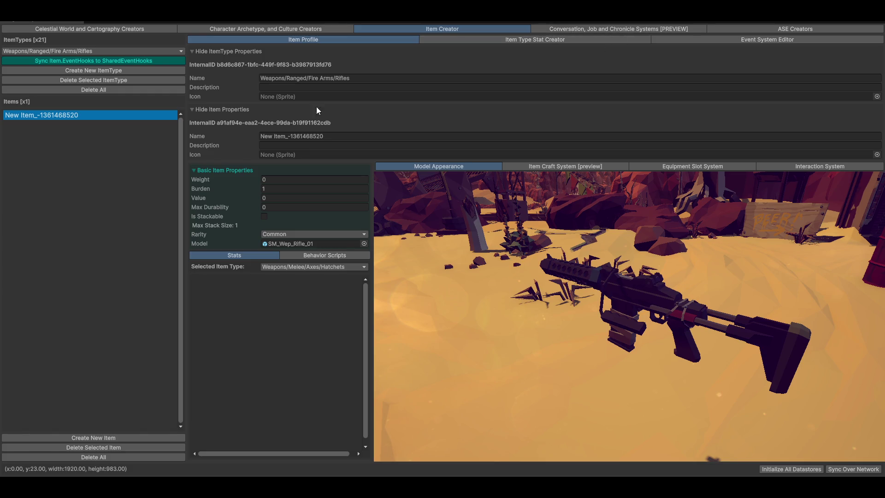
click(330, 136)
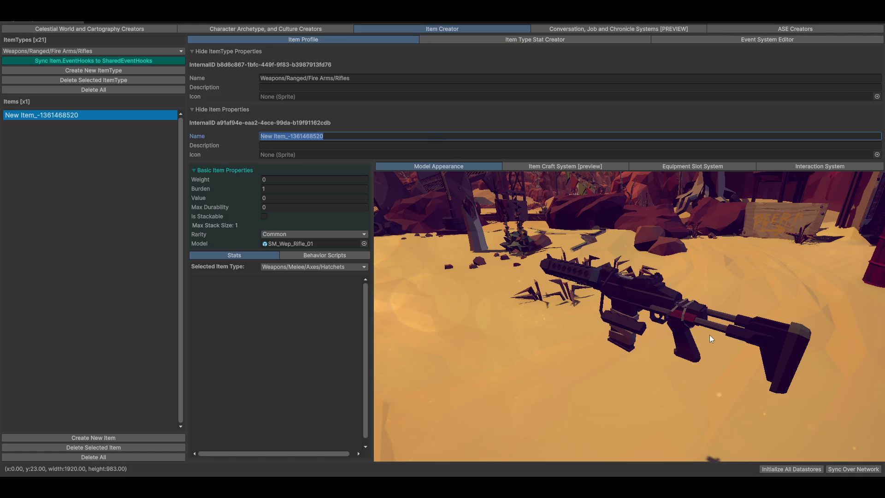
mouse_move(683, 361)
mouse_down()
mouse_move(702, 327)
mouse_move(683, 403)
mouse_move(619, 369)
mouse_move(640, 365)
mouse_move(612, 374)
mouse_move(622, 361)
mouse_move(612, 366)
mouse_move(641, 384)
mouse_move(731, 371)
mouse_move(696, 367)
mouse_up()
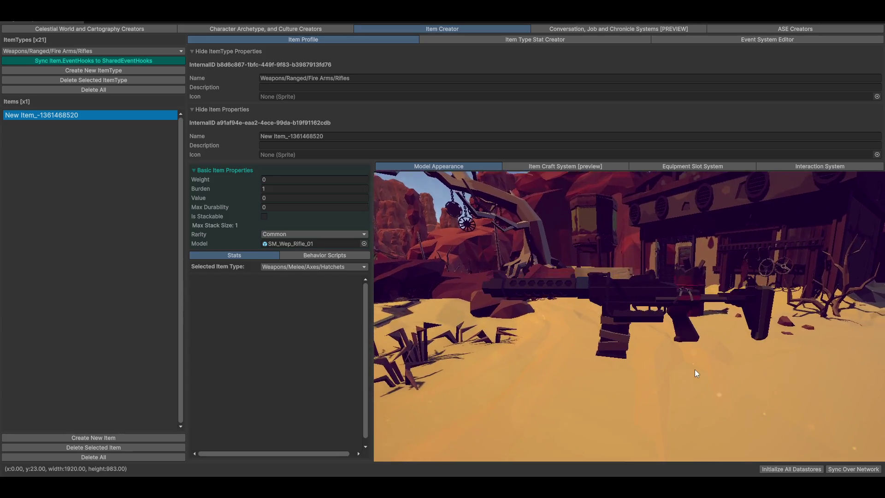
mouse_move(630, 304)
mouse_down()
mouse_move(546, 301)
mouse_move(637, 306)
mouse_move(628, 315)
mouse_up()
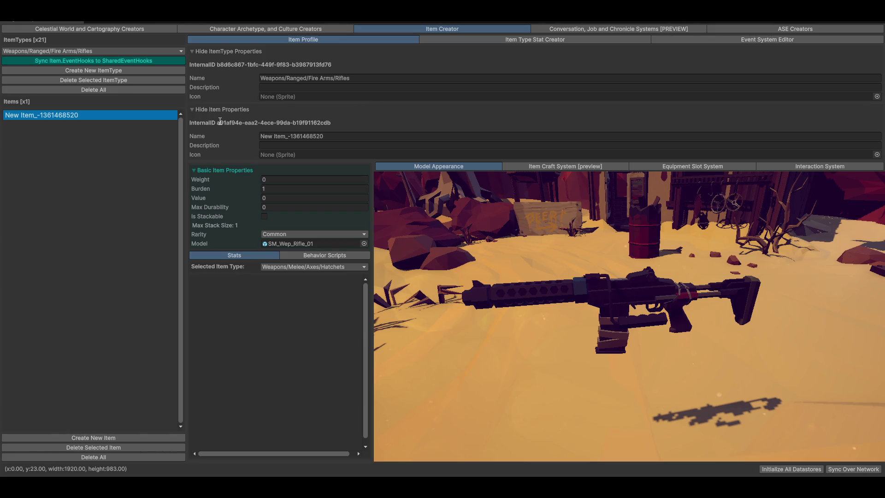
drag(683, 301, 682, 341)
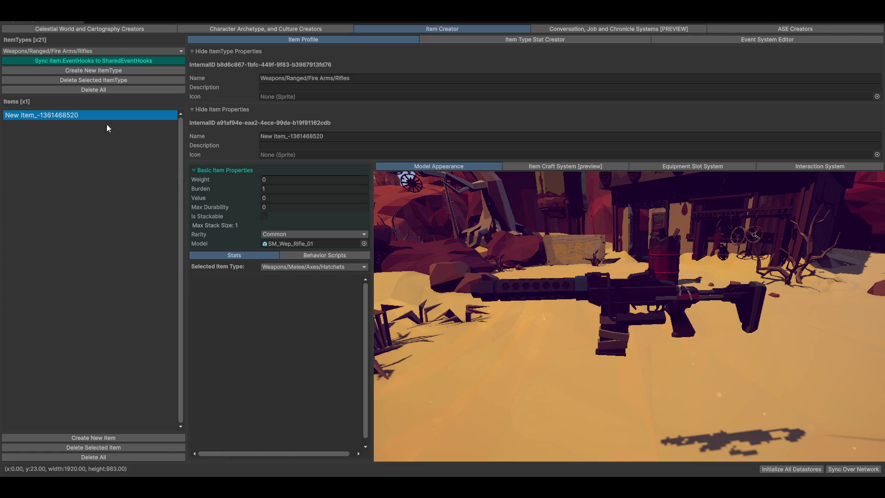
click(351, 137)
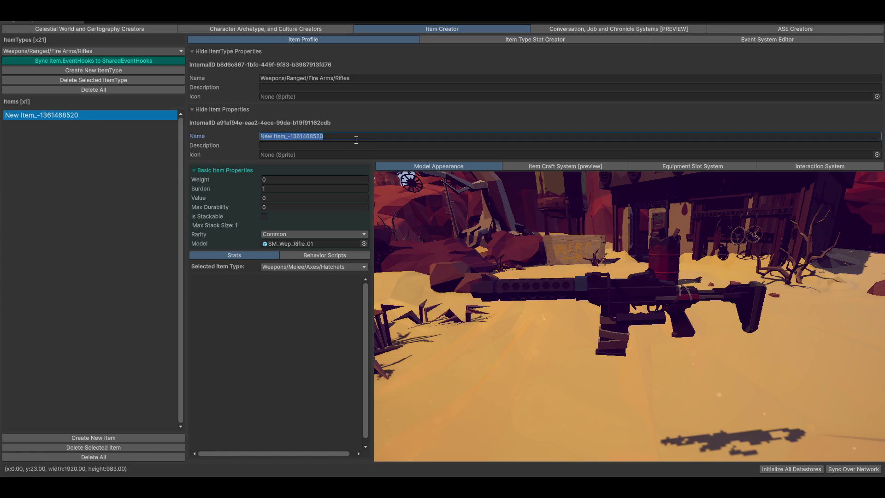
- Name the item 'Shotgun Rifle' and open its Equipment Slot System settings
text(Shotgun Rifle)
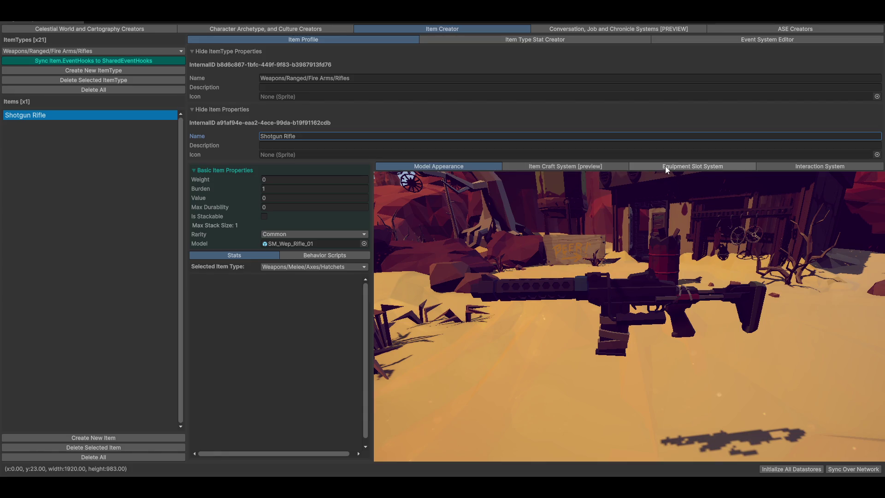
click(688, 165)
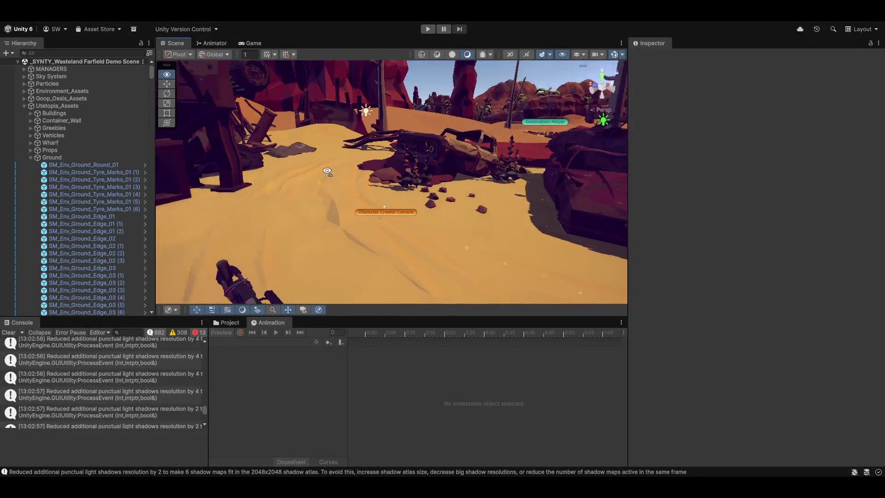
- Orbit the Scene view to bring the rifle model into view
mouse_move(295, 222)
mouse_down()
mouse_move(342, 229)
mouse_move(610, 112)
mouse_move(615, 93)
mouse_move(473, 124)
mouse_up()
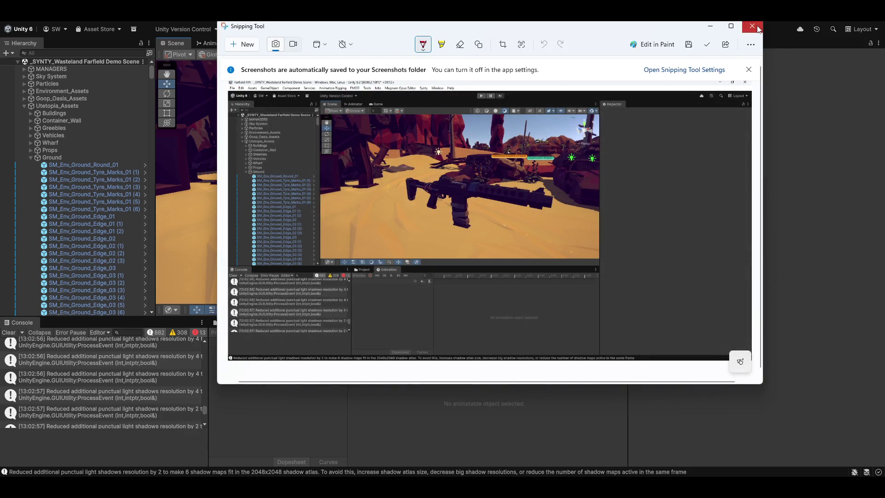
- Close the Snipping Tool window after capturing the rifle in the scene
click(752, 26)
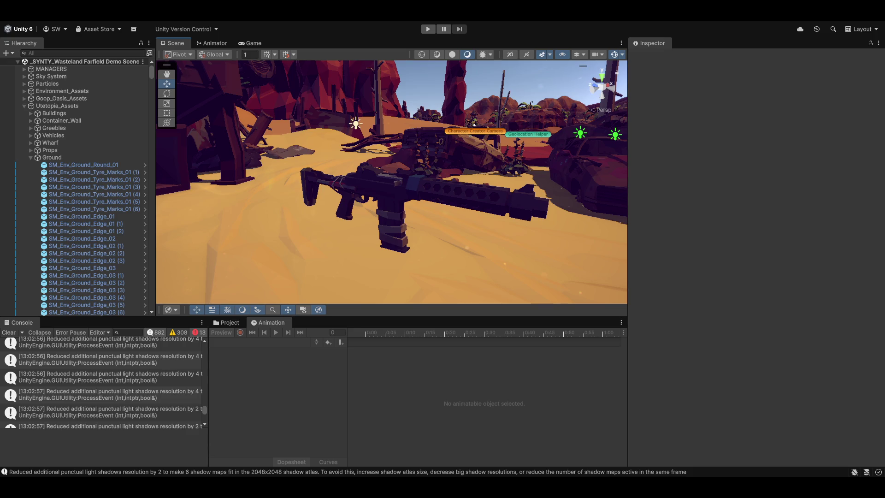
- Frame the rifle up close in the Scene view and bring up the Snipping Tool
mouse_move(369, 208)
mouse_down()
mouse_move(235, 198)
mouse_move(295, 176)
mouse_move(376, 213)
mouse_move(330, 238)
mouse_move(376, 233)
mouse_up()
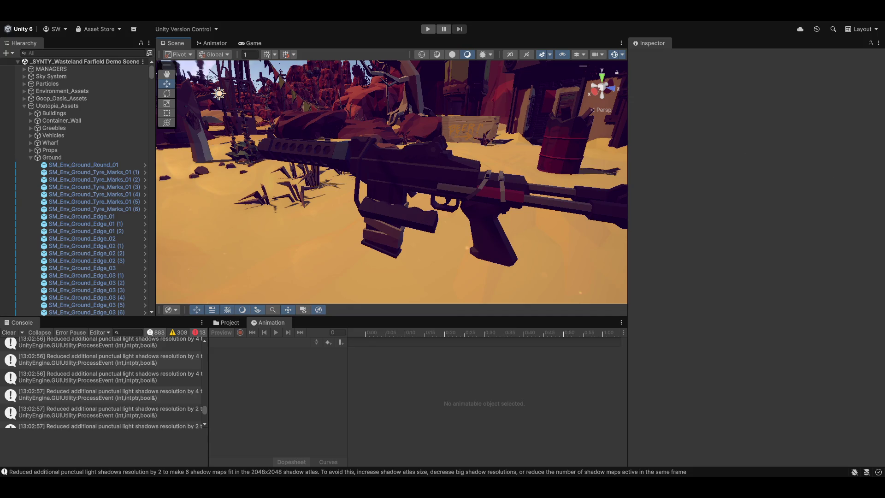
mouse_move(413, 203)
mouse_down()
mouse_move(395, 193)
mouse_move(413, 196)
mouse_up()
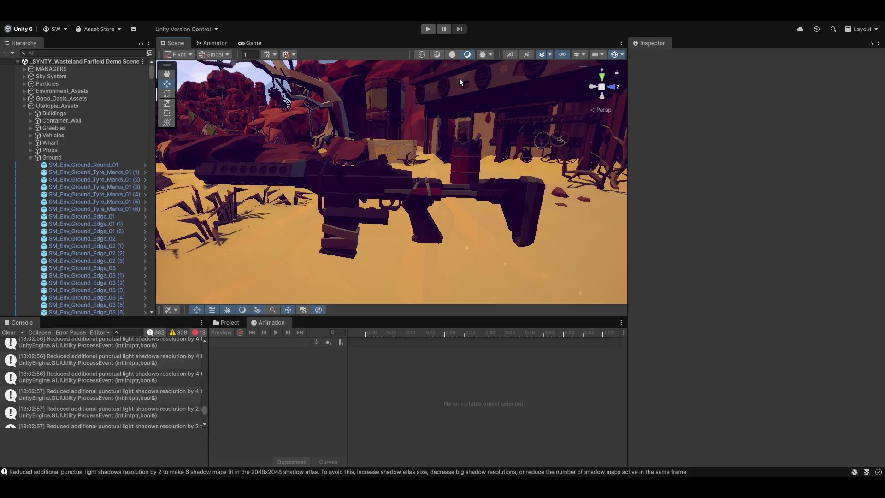
key(Print)
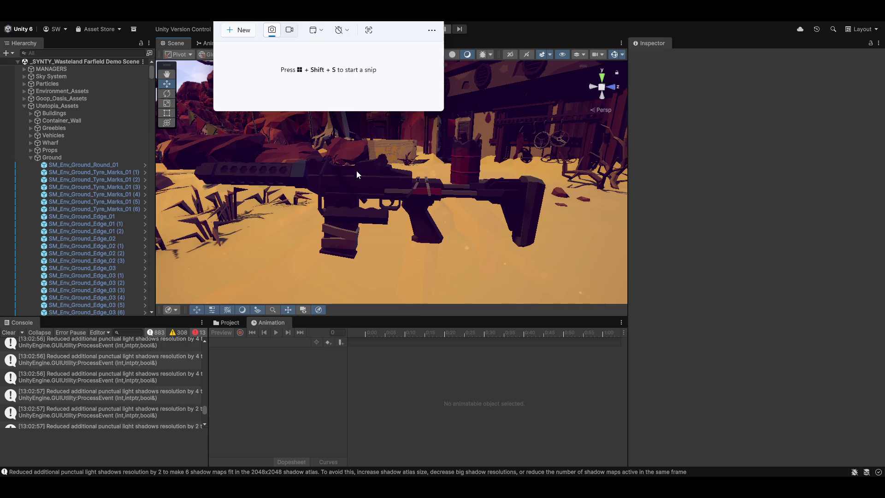
- Select SM_Wep_Rifle_01 in the scene and snip the Unity editor
click(358, 171)
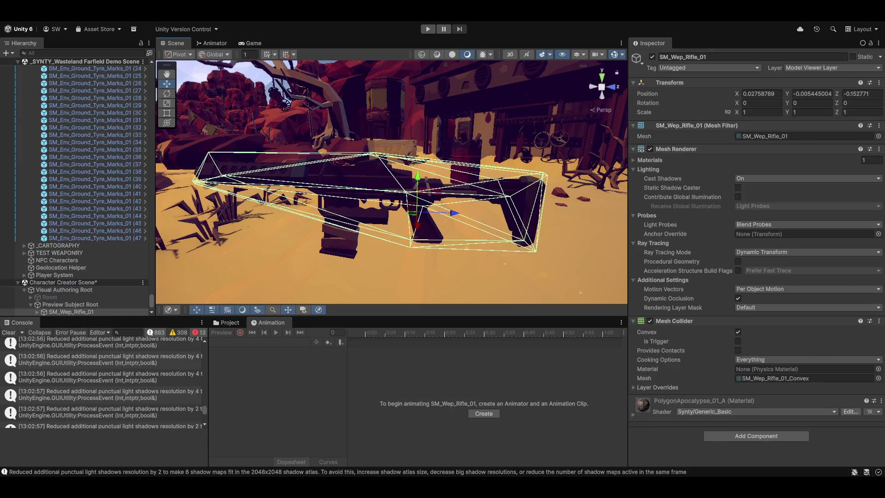
key(alt+Tab)
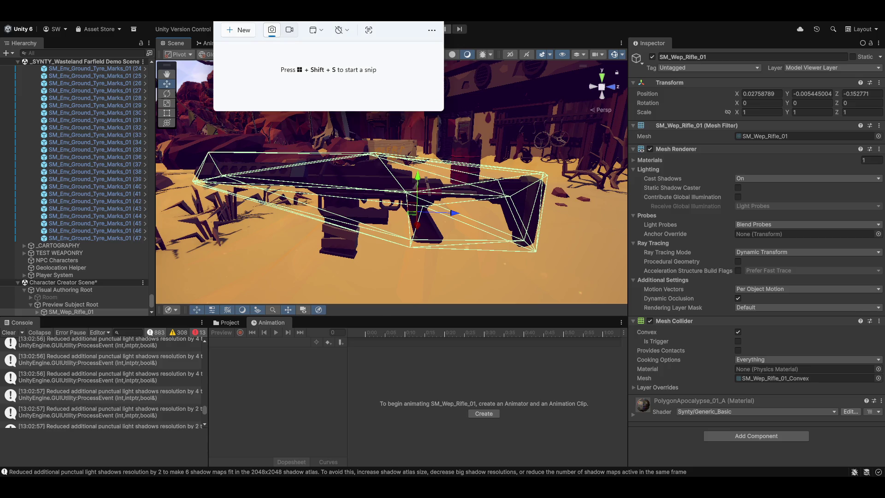
click(244, 30)
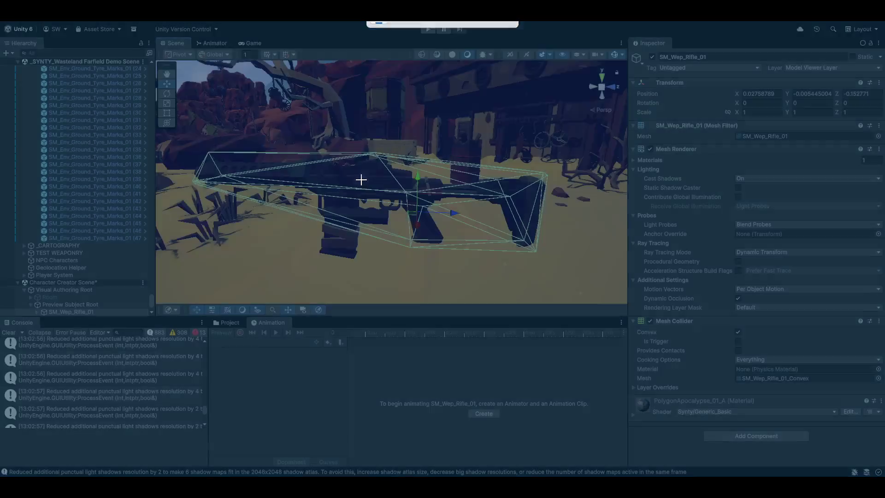
click(361, 180)
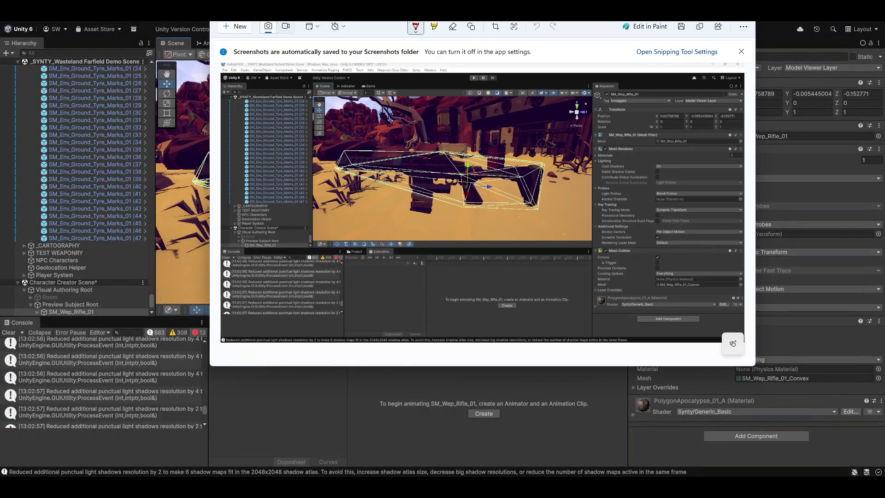
key(alt+Tab)
click(416, 269)
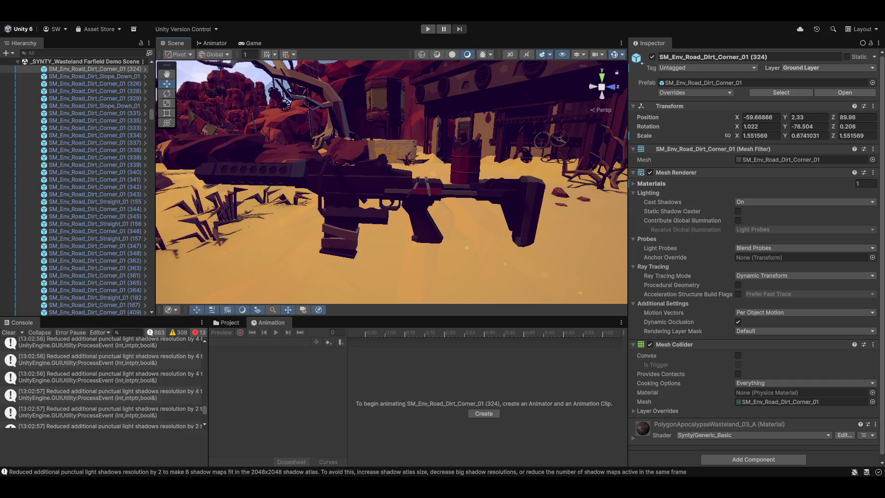
- Take a second snip of the editor and close the Snipping Tool
key(alt+Tab)
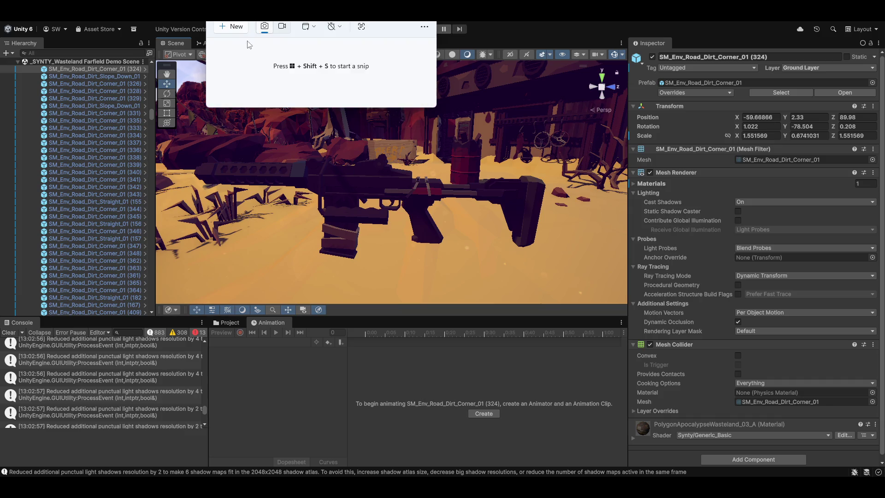
click(238, 28)
key(super+shift+s)
click(362, 187)
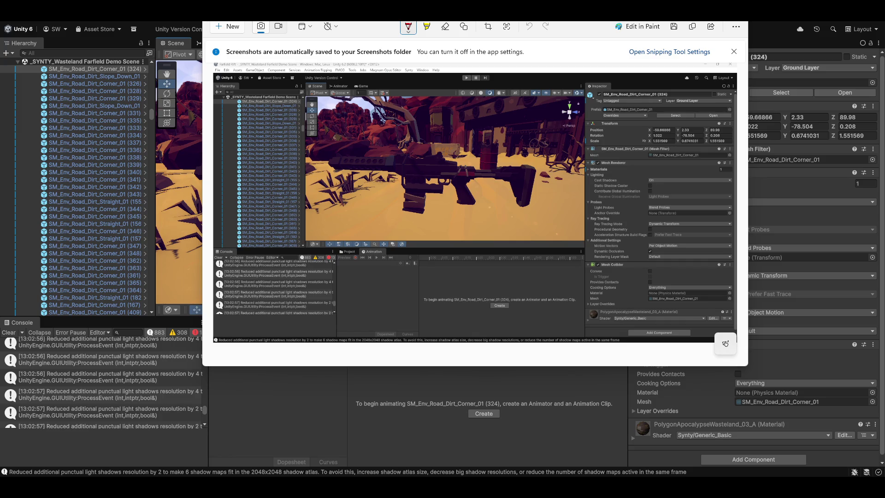
key(alt+F4)
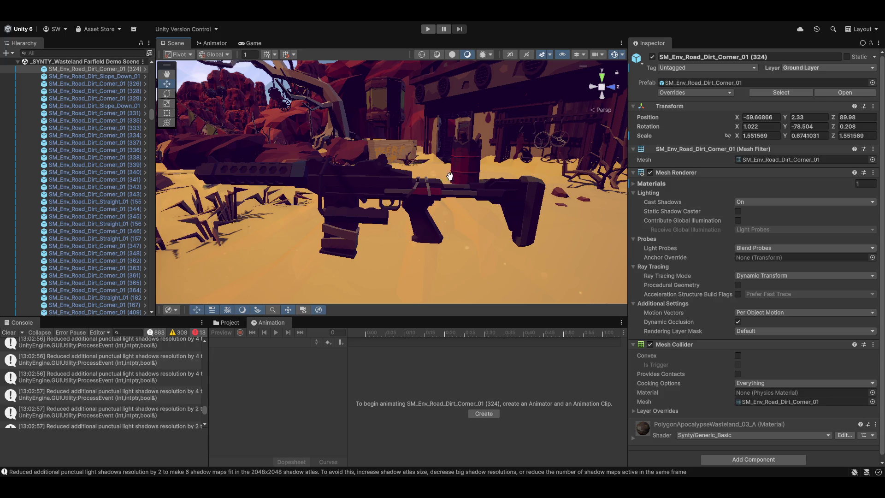
- View the rifle from the top and from the right side, zooming in on it
scroll(587, 93, up, 1)
click(602, 75)
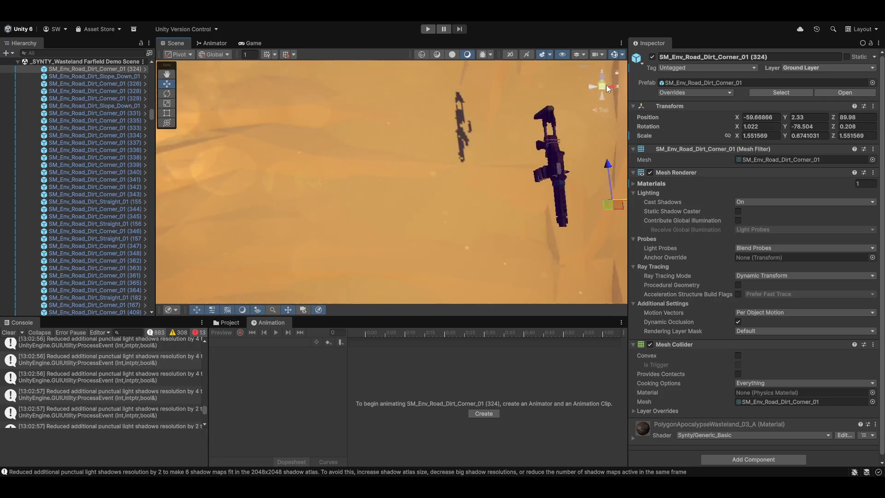
click(610, 89)
scroll(521, 168, up, 3)
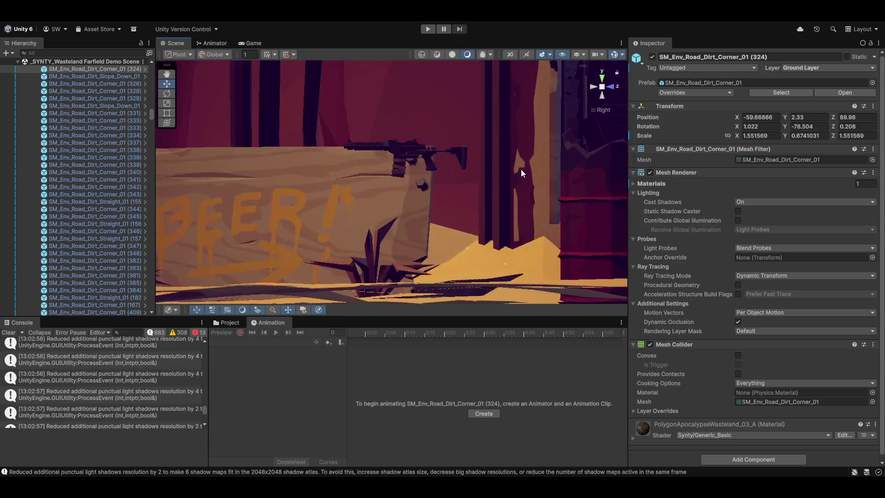
scroll(483, 195, up, 2)
scroll(365, 168, up, 5)
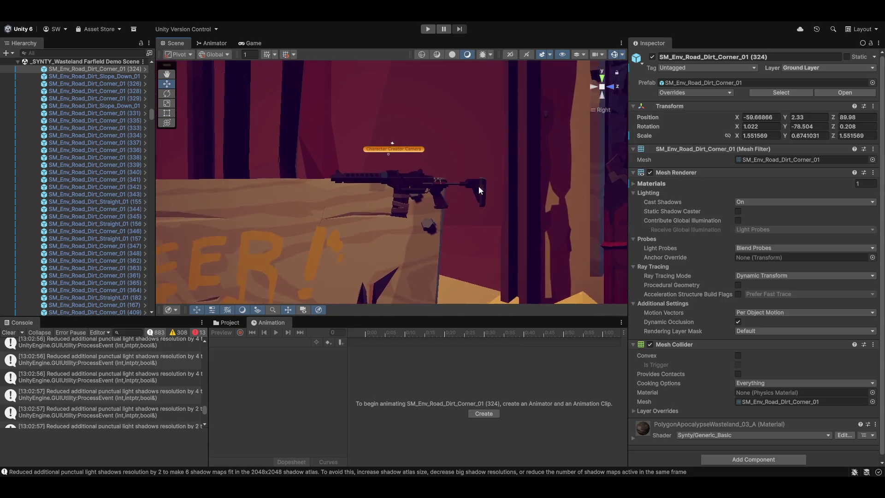
scroll(433, 229, up, 4)
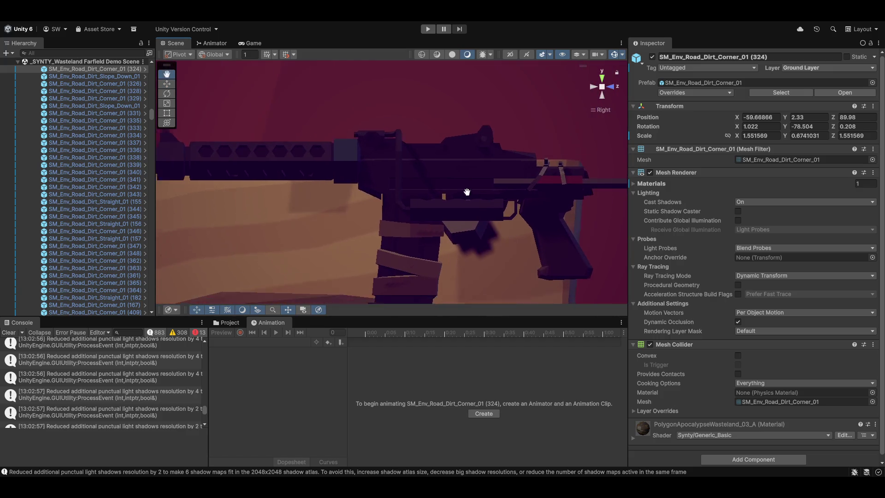
scroll(382, 244, down, 2)
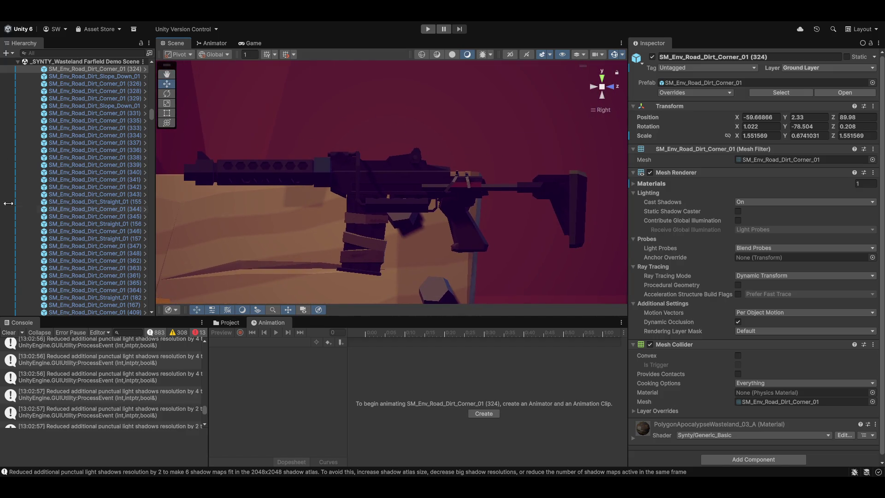
scroll(69, 179, up, 4)
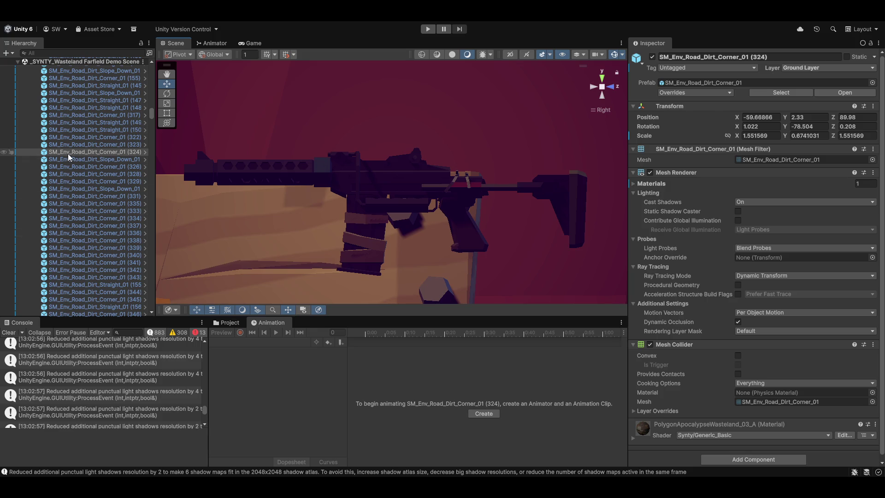
- Select SM_Wep_Rifle_01, expand its four child parts, and show the Project files
click(412, 193)
scroll(71, 263, down, 2)
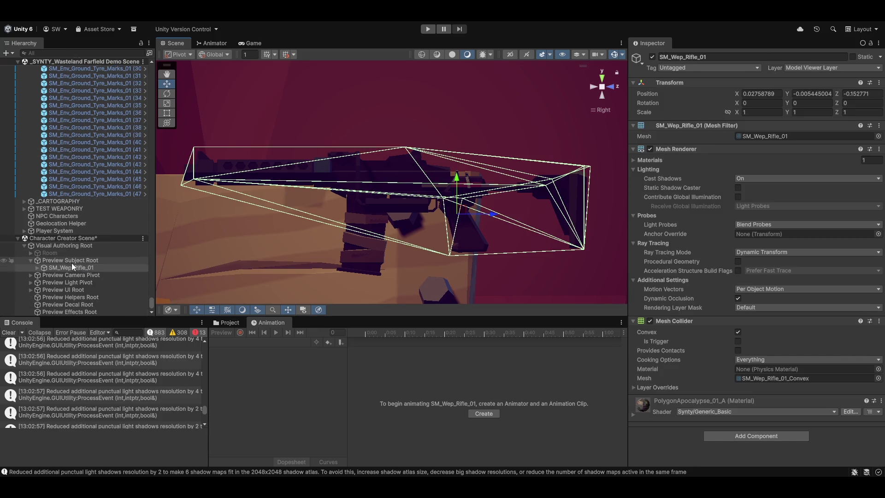
click(56, 267)
click(37, 267)
scroll(110, 280, down, 2)
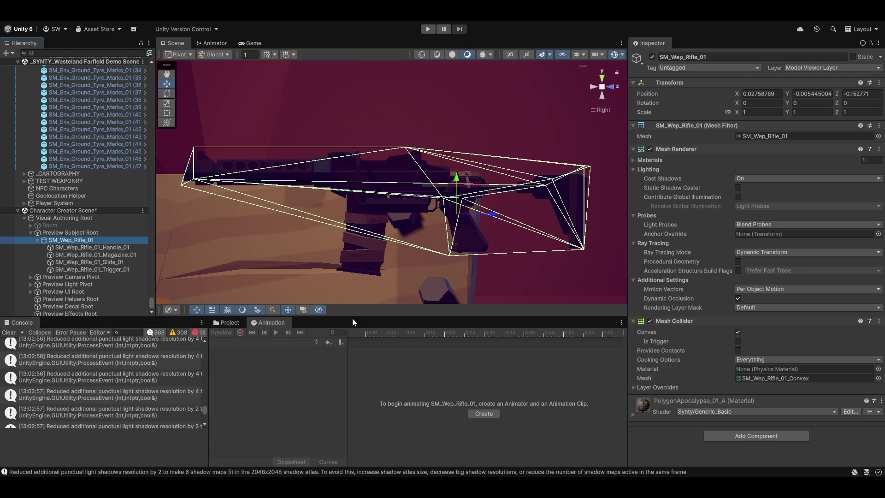
click(223, 325)
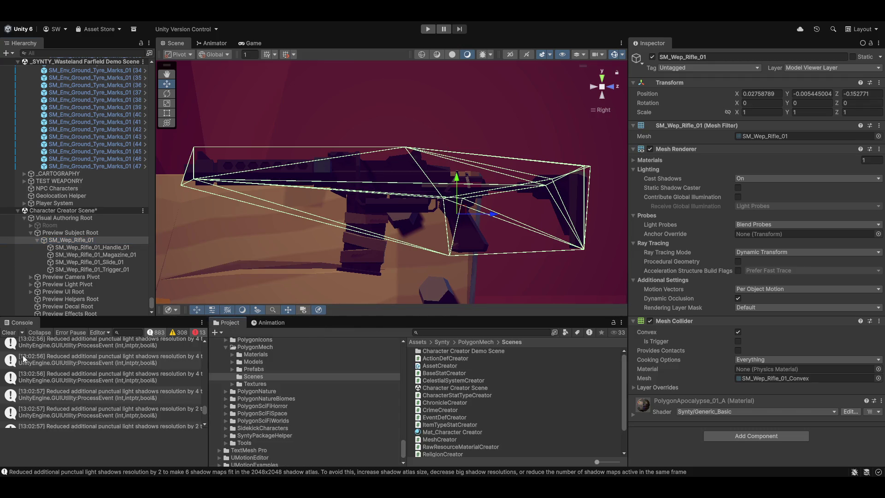
- Clear the Console, move SM_Wep_Rifle_01 under the Wasteland scene, and launch Magnum Opus
click(8, 333)
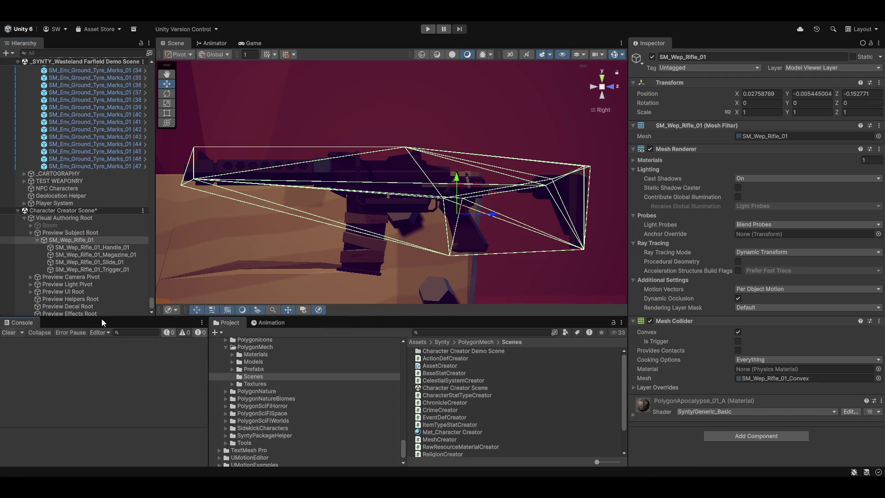
click(296, 21)
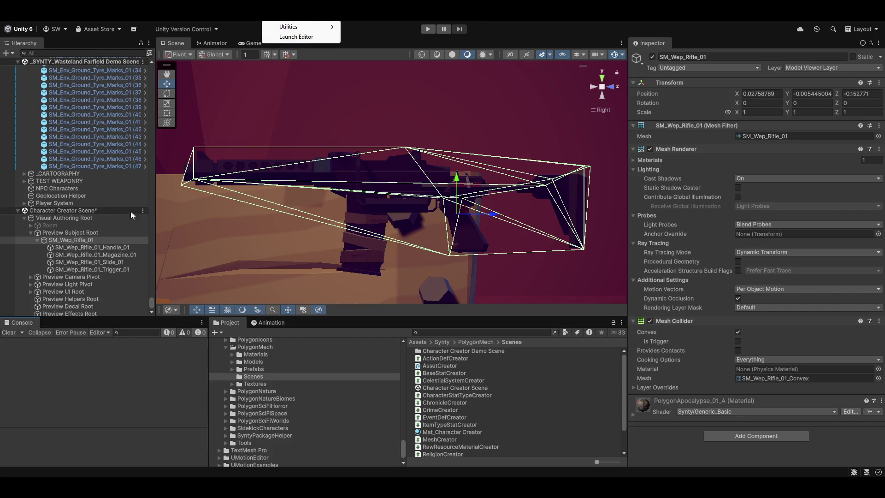
mouse_move(55, 239)
mouse_down()
mouse_move(90, 198)
mouse_move(82, 208)
mouse_up()
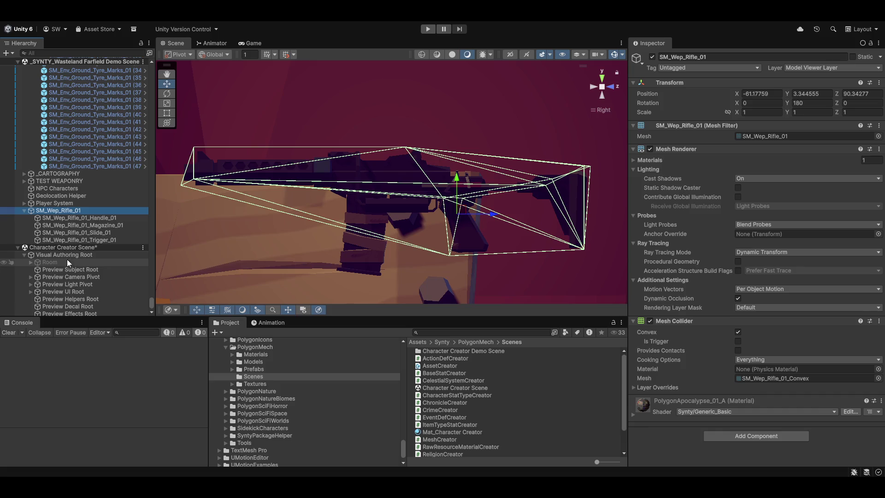
click(295, 22)
click(297, 36)
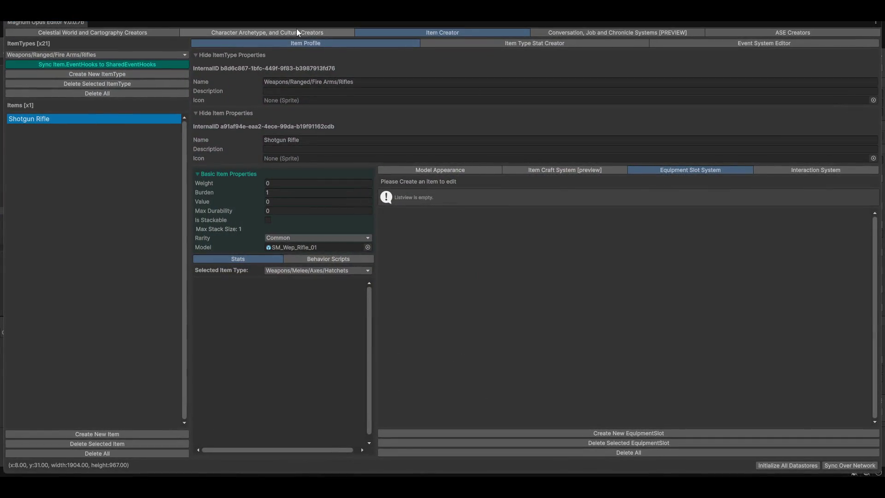
- View the rifle's Model Appearance, switch to the Character Creators section, then return to Unity
click(427, 171)
click(269, 34)
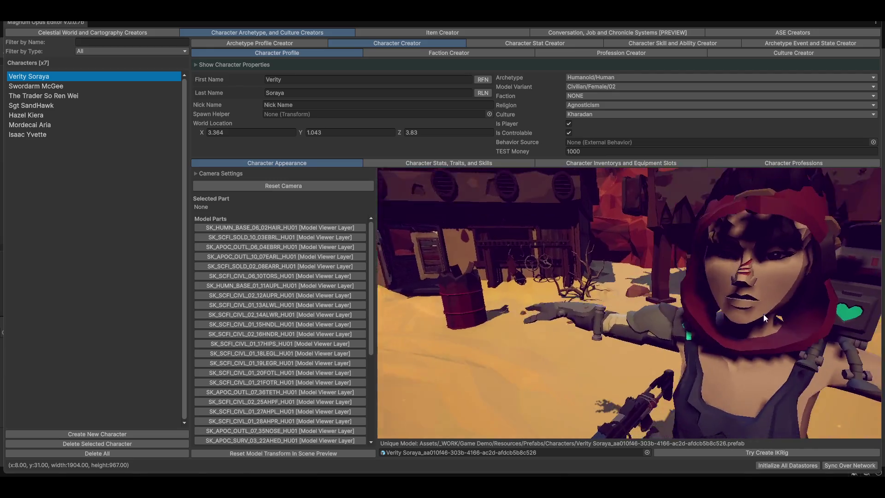
key(alt+Tab)
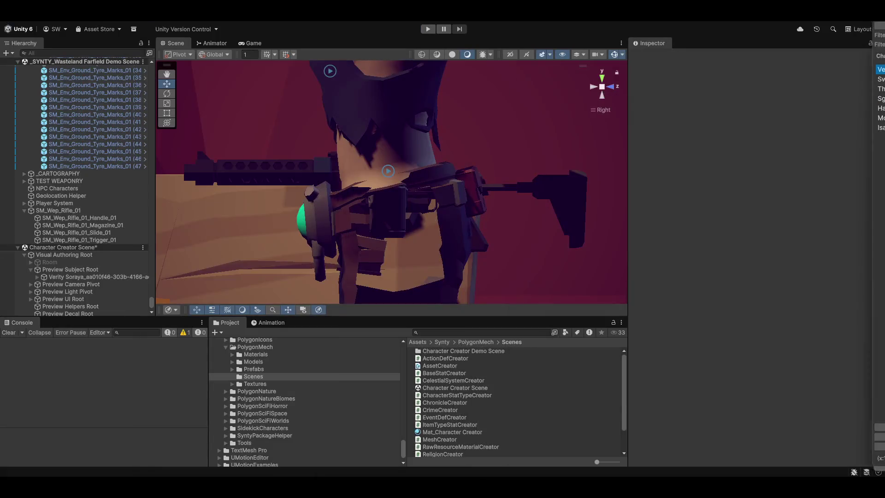
- Expand the character, HUMANOID RIG PREFAB and EQUIPMENT ROOT to reach Weapon Pivot_SM_Wep_Rifle_02
scroll(36, 242, down, 1)
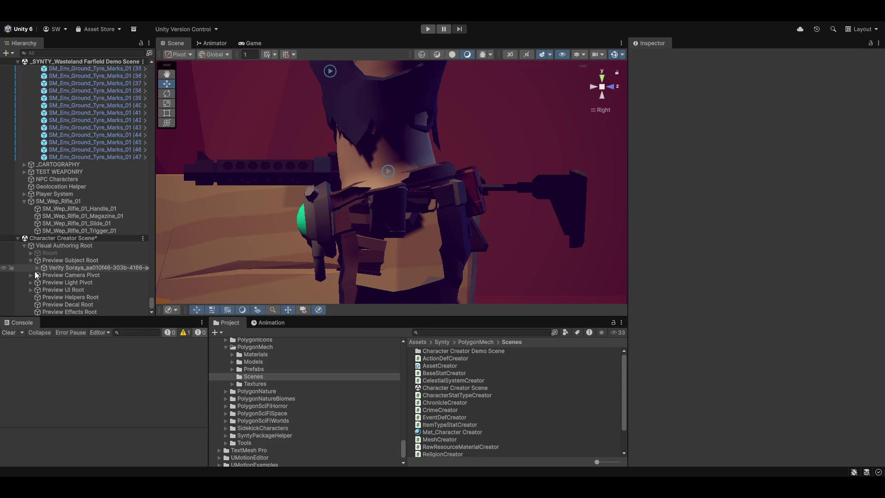
click(37, 267)
scroll(71, 237, down, 3)
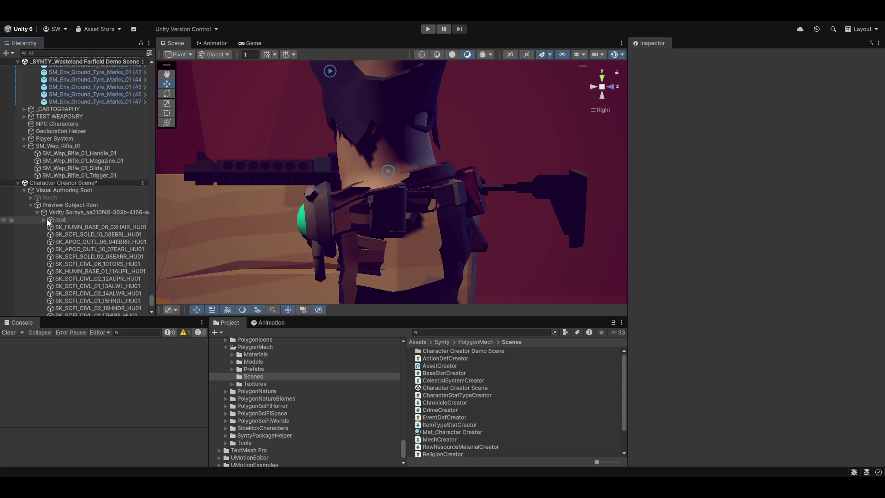
scroll(46, 220, down, 10)
click(44, 267)
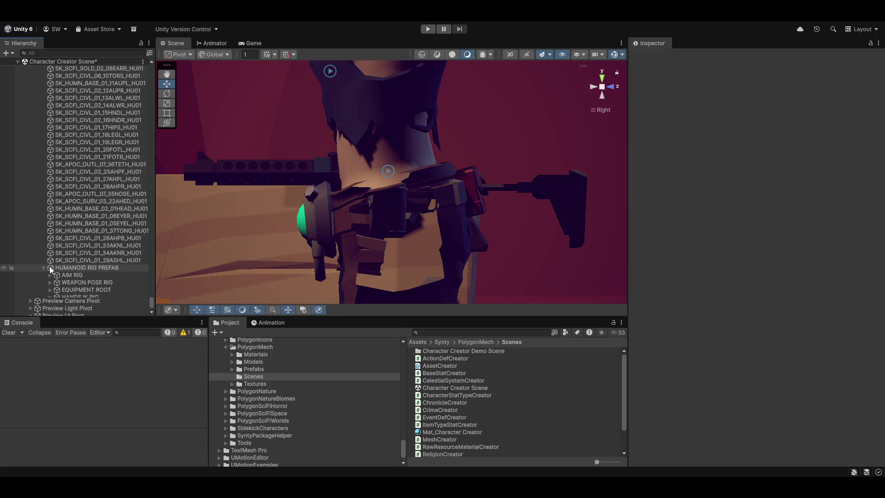
scroll(51, 268, down, 3)
click(49, 260)
scroll(92, 253, down, 1)
click(77, 260)
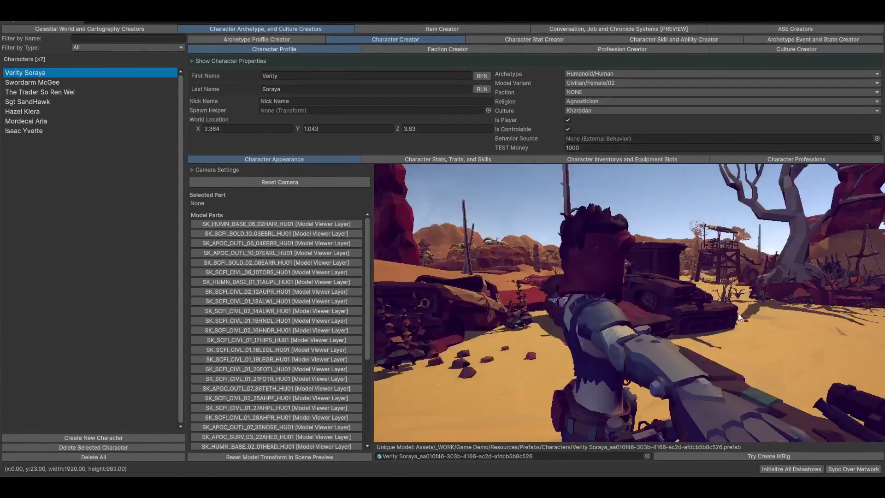
- Select Weapon Pivot_SM_Wep_Rifle_02 and expand it to show SM_Wep_Rifle_02
mouse_move(738, 314)
mouse_down()
mouse_move(749, 367)
mouse_move(740, 366)
mouse_move(745, 354)
mouse_move(806, 386)
mouse_move(790, 380)
mouse_move(770, 389)
mouse_move(704, 366)
mouse_move(691, 407)
mouse_move(714, 333)
mouse_move(690, 318)
mouse_move(666, 383)
mouse_move(742, 335)
mouse_move(636, 328)
mouse_move(663, 336)
mouse_move(661, 384)
mouse_move(653, 341)
mouse_move(671, 389)
mouse_move(667, 365)
mouse_move(653, 387)
mouse_up()
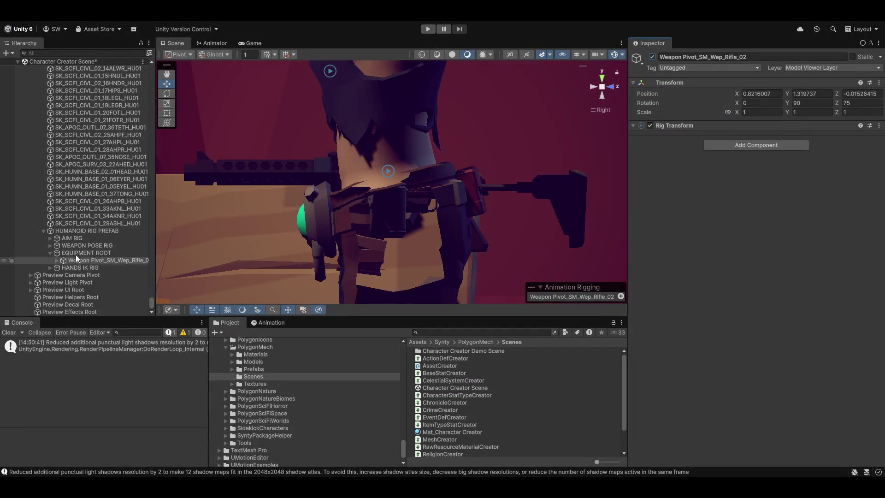
click(61, 261)
click(56, 261)
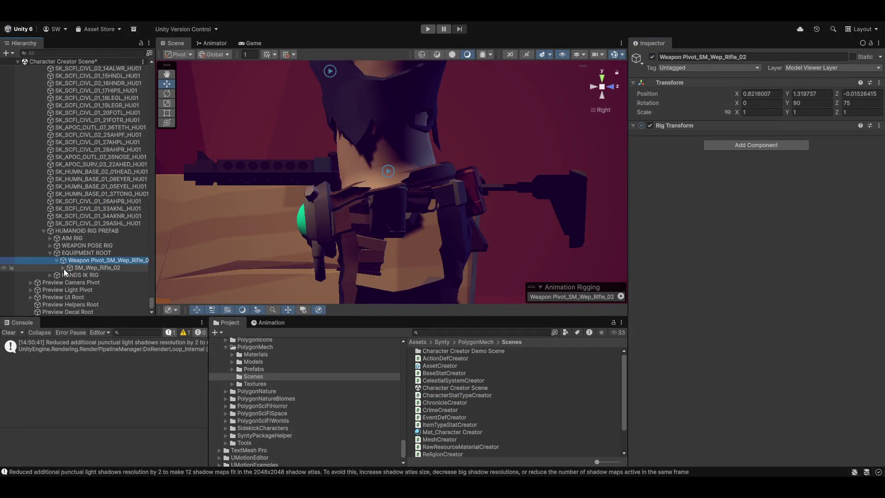
- Duplicate SM_Wep_Rifle_02's Rig Targets and move the Rig Targets (1) copy under SM_Wep_Rifle_01
click(63, 268)
scroll(73, 272, down, 2)
click(96, 261)
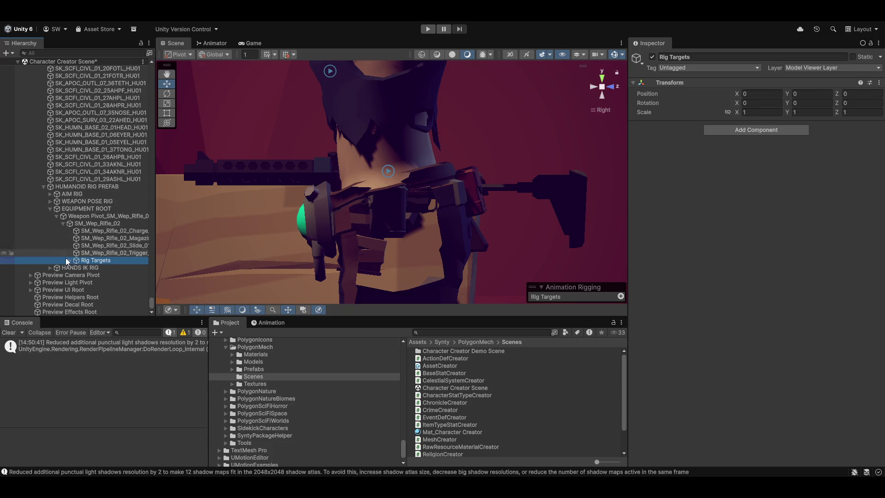
key(ctrl+d)
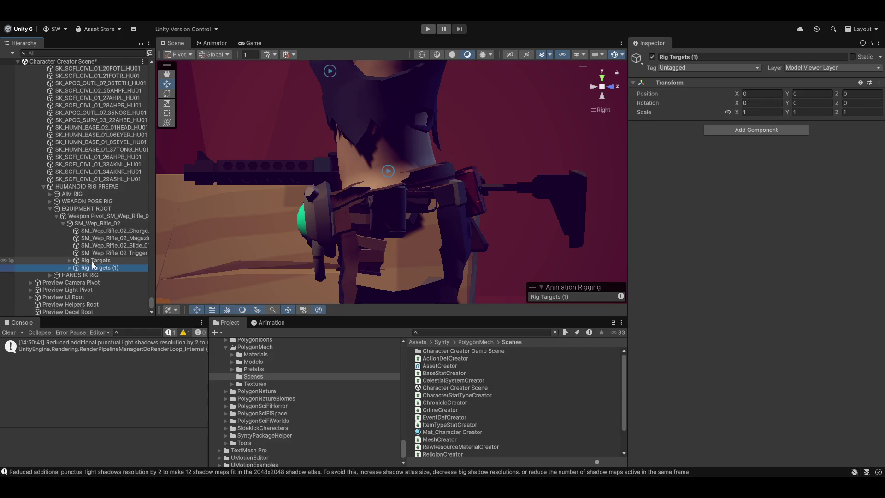
mouse_move(101, 68)
mouse_down()
mouse_move(101, 60)
mouse_move(103, 98)
mouse_move(76, 188)
mouse_move(68, 158)
mouse_up()
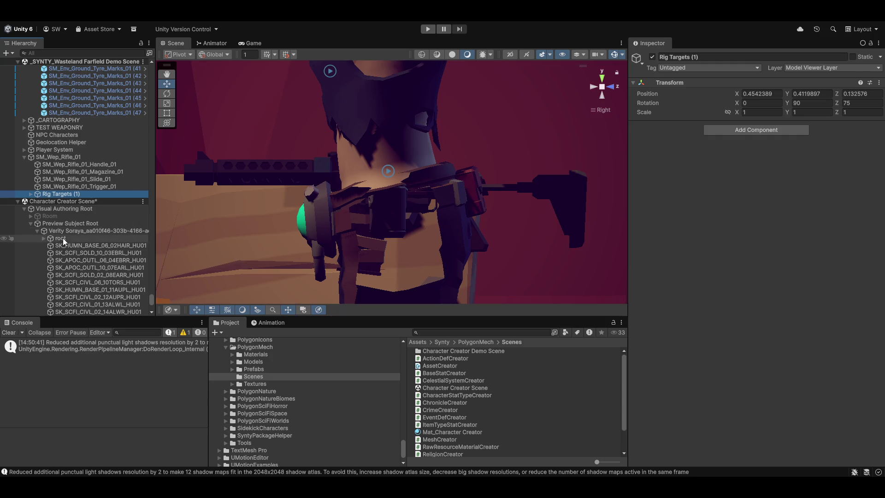
click(79, 231)
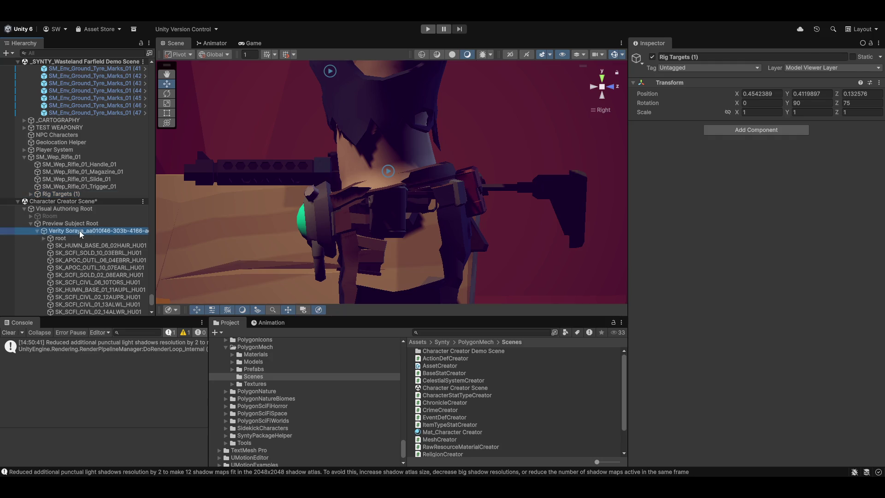
- Delete the loaded character, then select Rig Targets (1) and orbit around the rifle's scope
key(Delete)
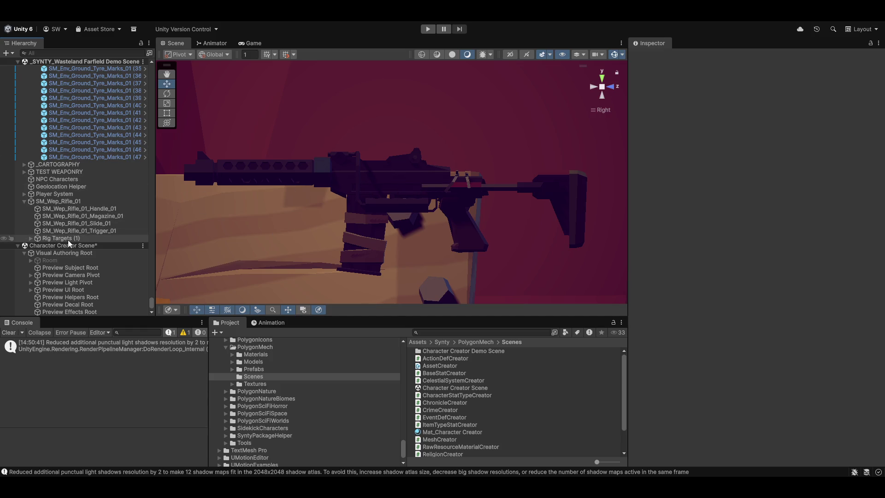
click(60, 238)
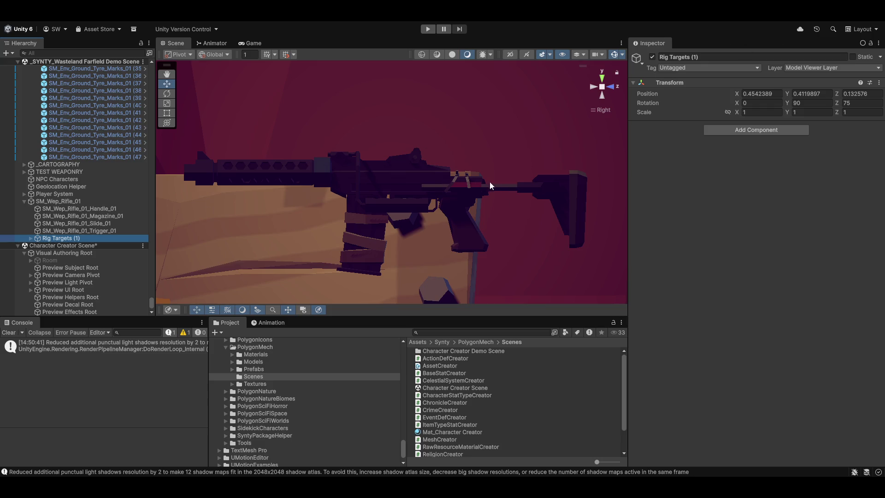
scroll(490, 182, down, 5)
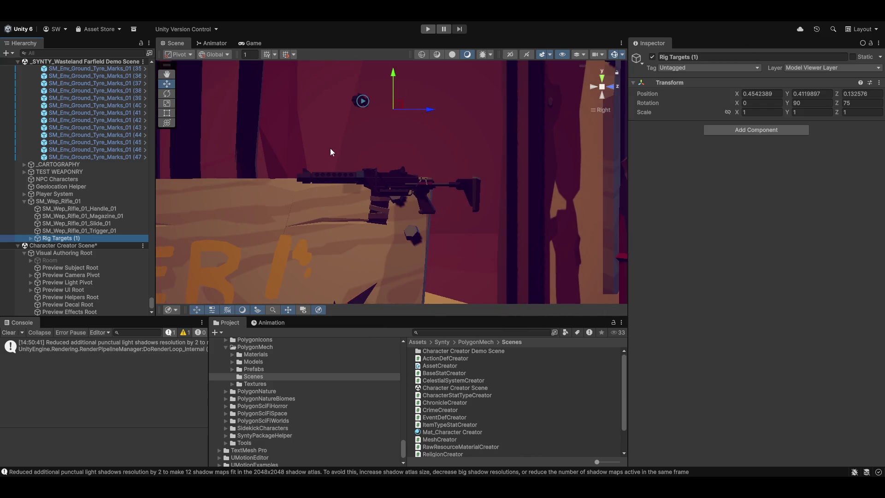
mouse_move(606, 94)
mouse_down()
mouse_move(514, 128)
mouse_move(486, 179)
mouse_move(480, 220)
mouse_move(482, 175)
mouse_move(410, 187)
mouse_move(370, 145)
mouse_up()
click(365, 137)
mouse_move(413, 196)
mouse_down()
mouse_move(478, 141)
mouse_move(436, 189)
mouse_move(455, 152)
mouse_move(433, 133)
mouse_move(375, 183)
mouse_up()
click(615, 54)
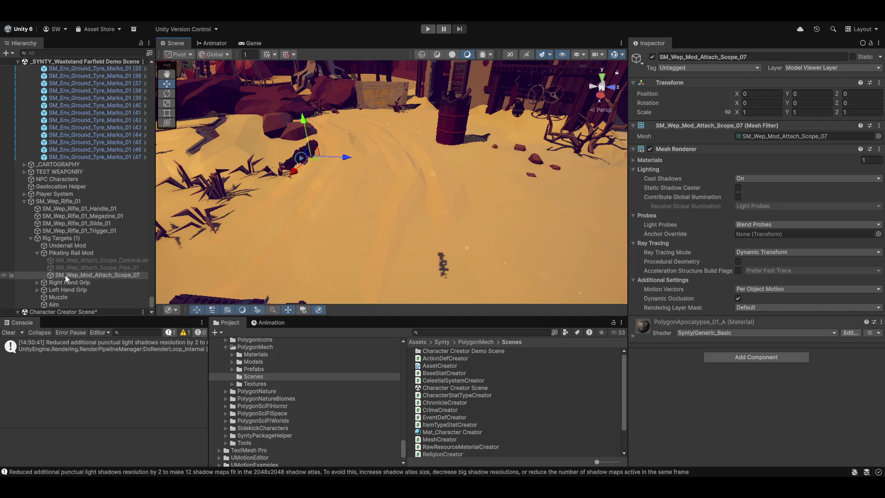
- Disable the SM_Wep_Mod_Attach_Scope_07 scope under Pikatinny Rail Mod and frame the rifle
click(51, 254)
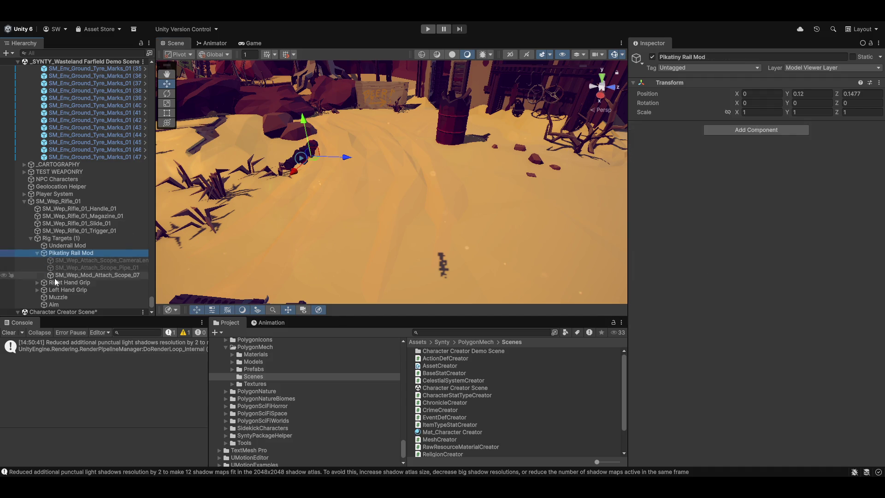
click(54, 276)
click(652, 57)
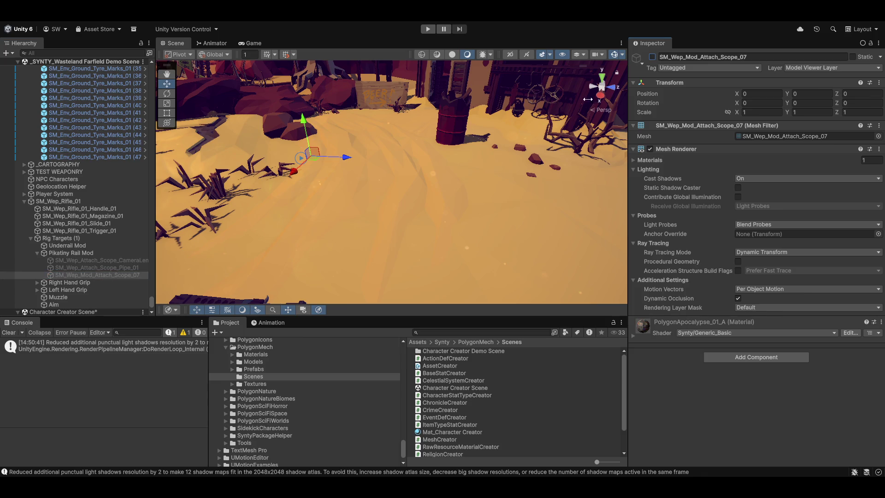
key(f)
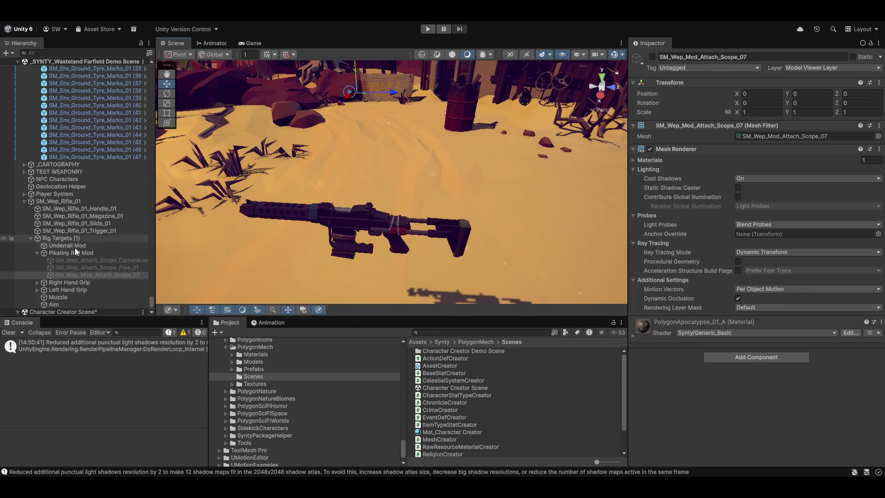
click(37, 253)
click(70, 253)
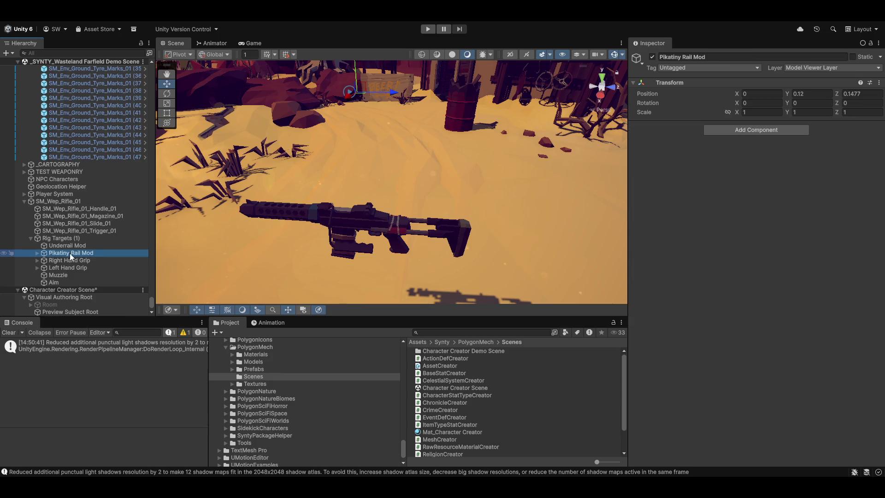
click(60, 238)
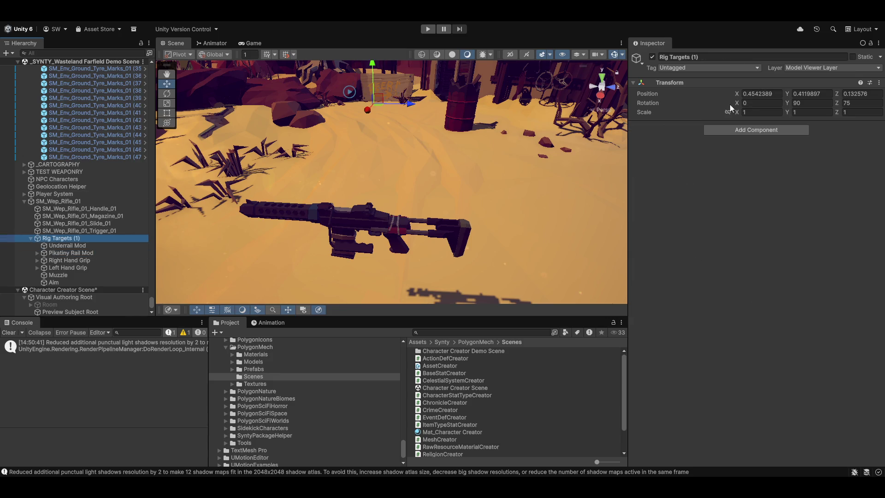
- Set the Rig Targets (1) position values to 0
click(808, 103)
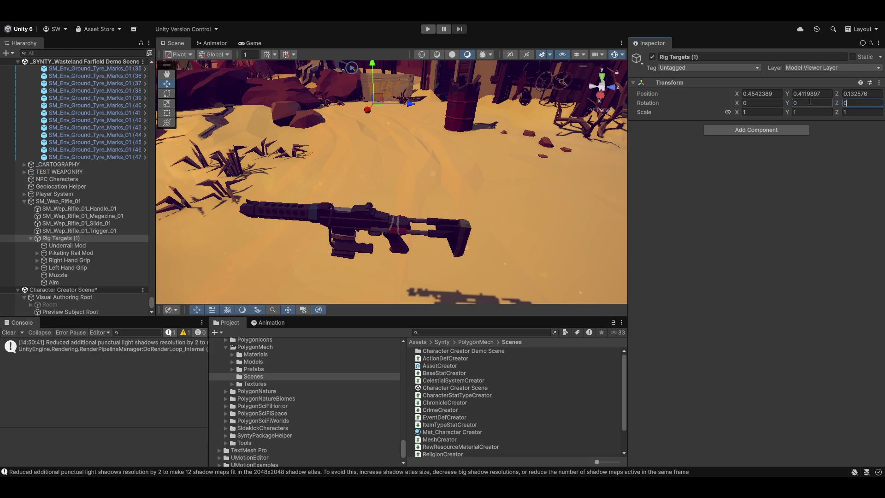
text(0)
key(shift+Tab)
text(0)
key(Tab)
key(Tab)
text(0)
mouse_move(311, 227)
mouse_down()
mouse_move(343, 181)
mouse_move(420, 237)
mouse_move(463, 163)
mouse_move(366, 214)
mouse_move(472, 216)
mouse_move(450, 125)
mouse_move(433, 202)
mouse_move(408, 239)
mouse_move(301, 264)
mouse_up()
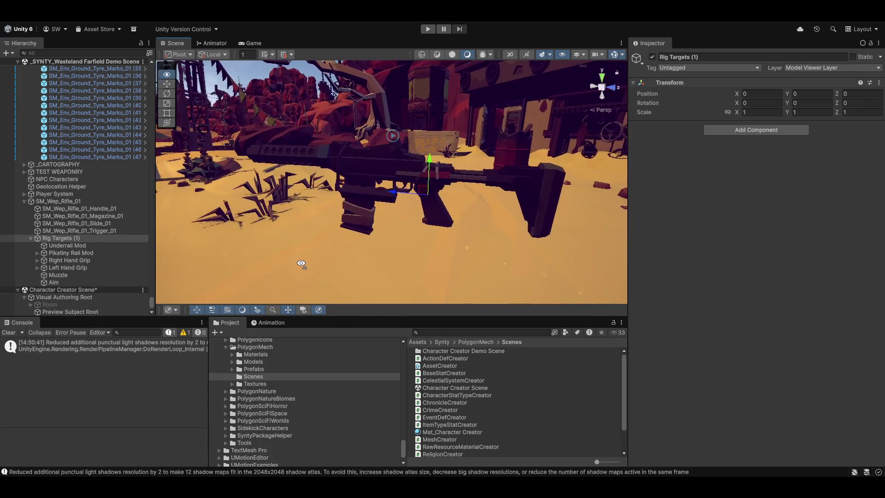
scroll(301, 264, up, 5)
- Frame the Underrail Mod and re-enable the scope camera lens object
click(36, 257)
click(37, 253)
click(62, 245)
key(f)
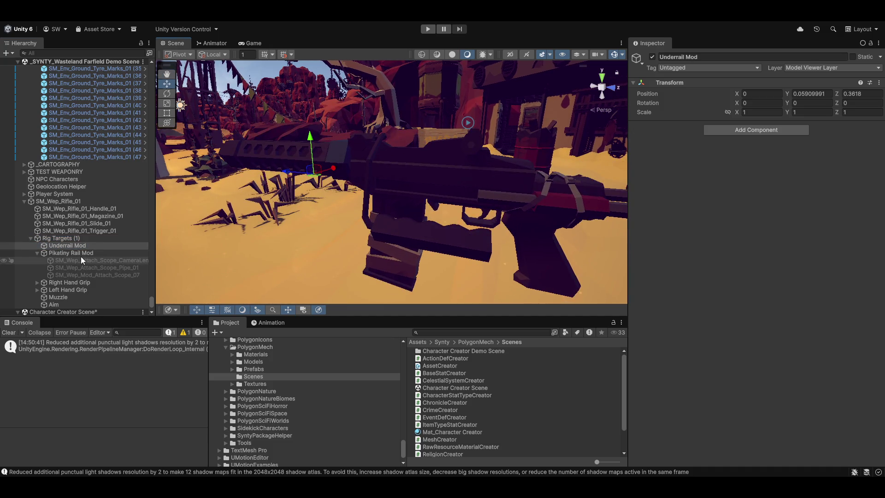
click(93, 262)
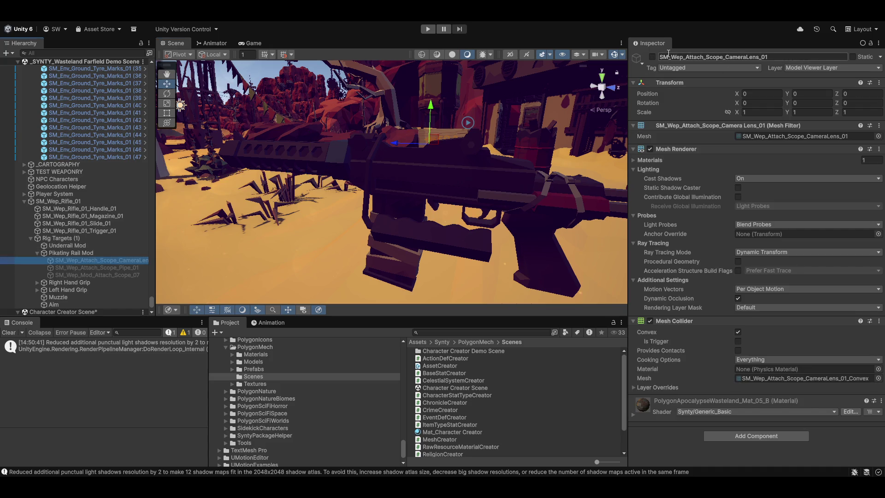
click(652, 57)
scroll(416, 188, down, 3)
mouse_move(383, 213)
mouse_down()
mouse_move(466, 179)
mouse_move(574, 82)
mouse_move(574, 226)
mouse_move(375, 148)
mouse_move(431, 143)
mouse_move(282, 210)
mouse_move(273, 187)
mouse_move(212, 165)
mouse_move(307, 175)
mouse_move(385, 150)
mouse_move(422, 204)
mouse_move(548, 148)
mouse_up()
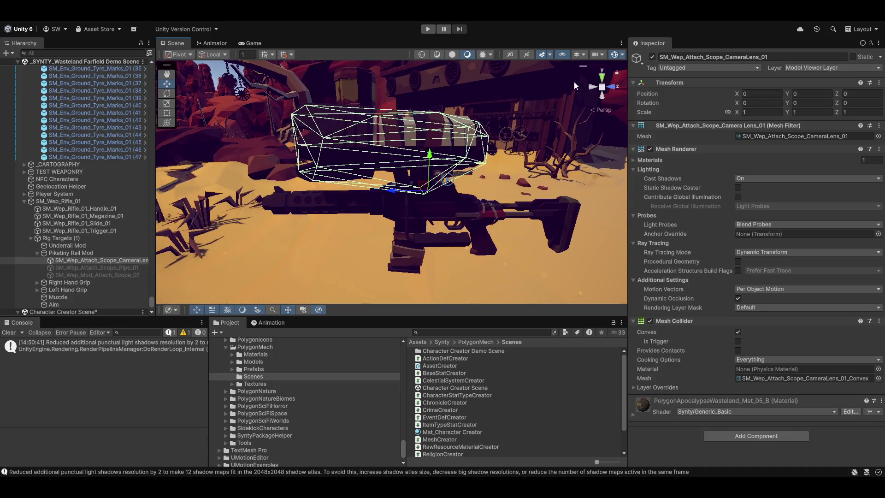
- Hide ground tile SM_Env_Ground_Round_01 (59), then undo that change
click(574, 82)
click(574, 225)
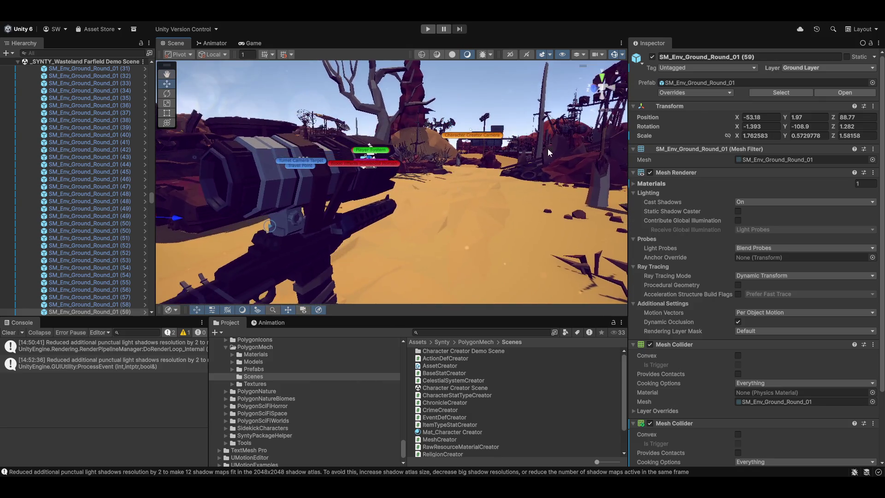
click(652, 57)
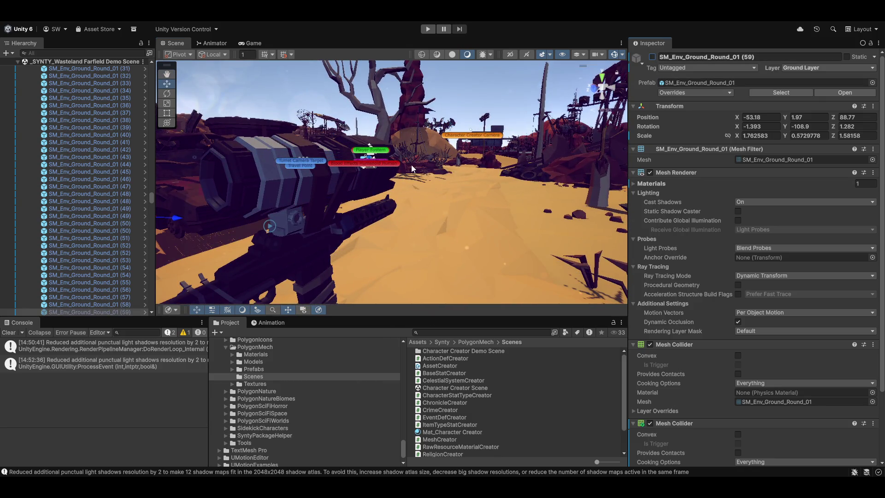
key(ctrl+z)
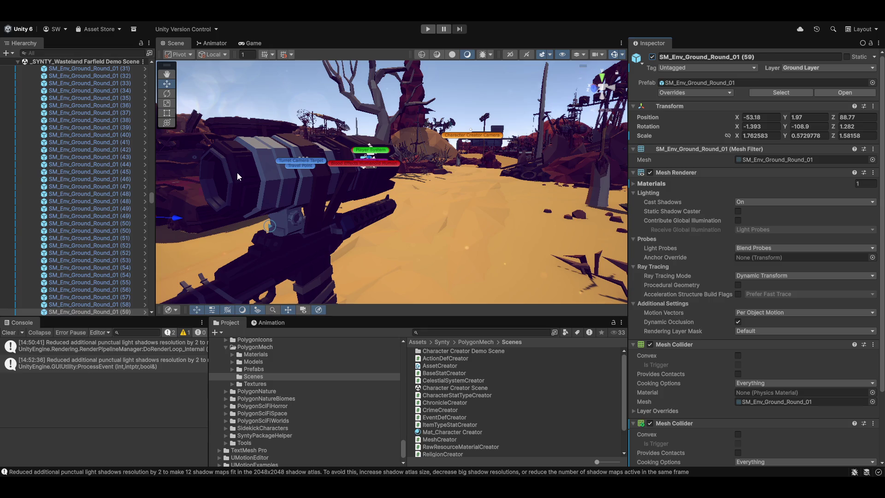
- Disable the scope camera lens object on the rifle and close in on it
click(237, 176)
scroll(88, 304, down, 4)
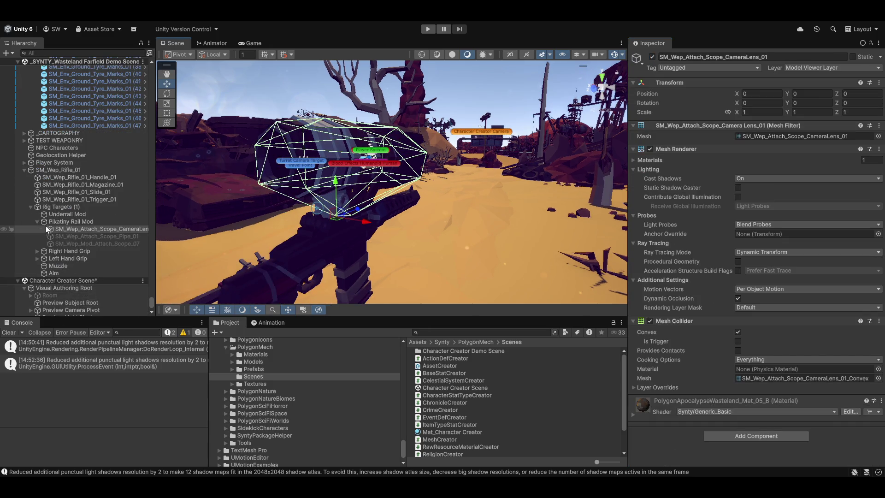
click(652, 57)
mouse_move(350, 222)
mouse_down()
mouse_move(311, 232)
mouse_move(299, 190)
mouse_move(355, 201)
mouse_up()
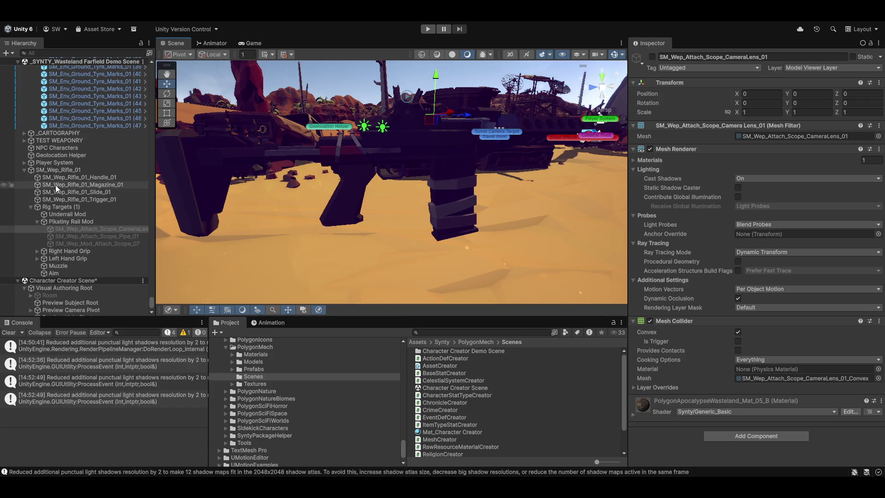
- Set the Right Hand Grip's rotation to 0
click(69, 252)
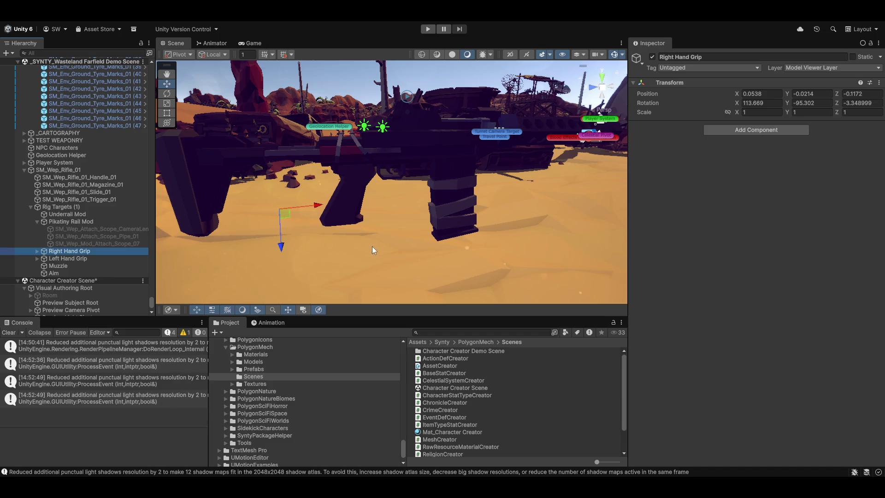
key(x)
key(x)
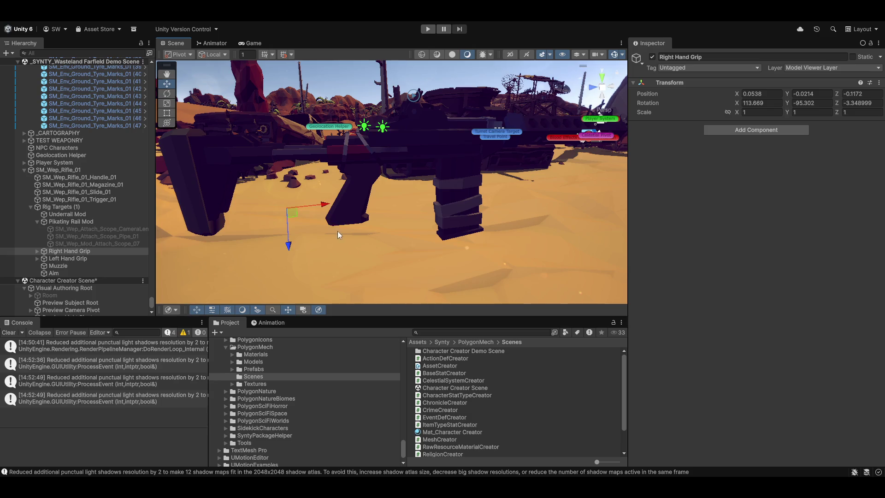
scroll(337, 231, up, 3)
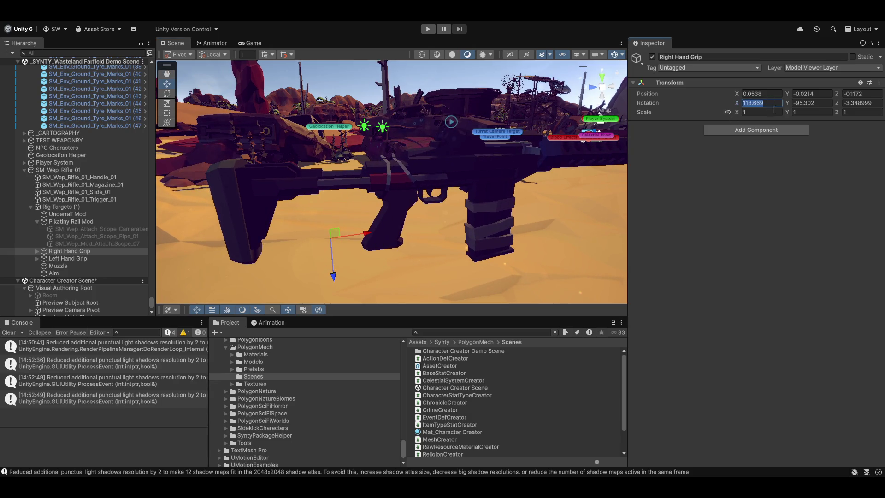
text(0)
key(Tab)
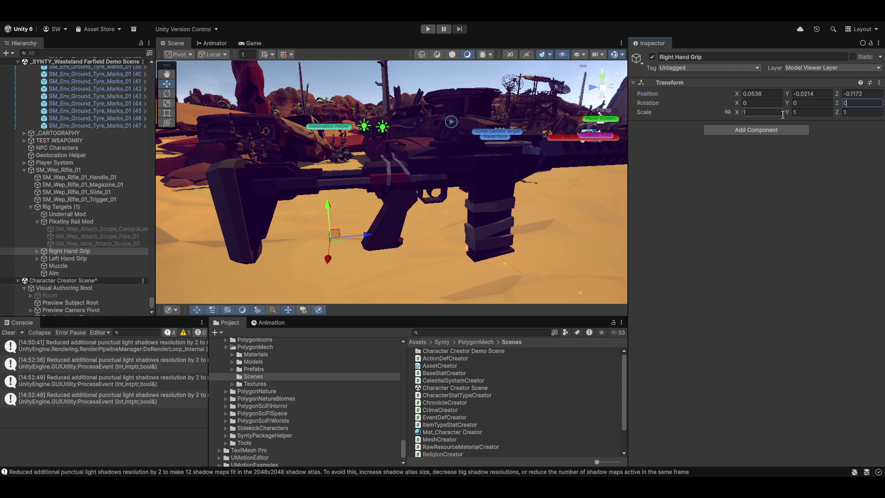
- Set the Left Hand Grip's rotation to 0 and check it from above the rail
click(59, 258)
drag(618, 192, 437, 203)
key(z)
key(x)
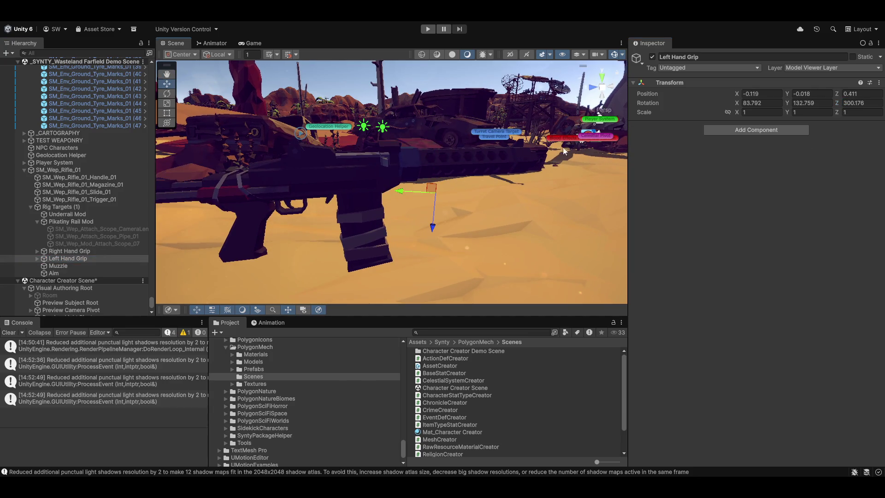
text(0)
key(Tab)
text(0)
key(Tab)
text(0)
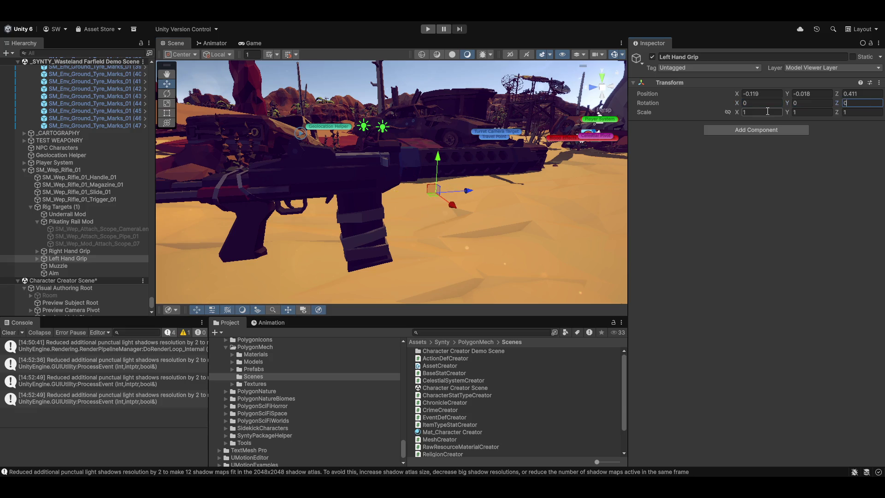
mouse_move(448, 178)
mouse_down()
mouse_move(475, 146)
mouse_move(266, 164)
mouse_move(425, 178)
mouse_move(558, 152)
mouse_up()
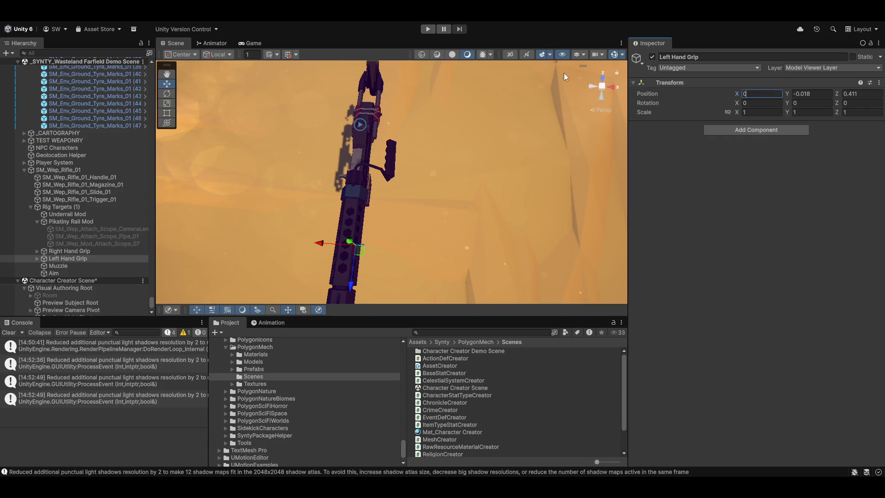
mouse_move(455, 195)
mouse_down()
mouse_move(468, 223)
mouse_move(329, 242)
mouse_up()
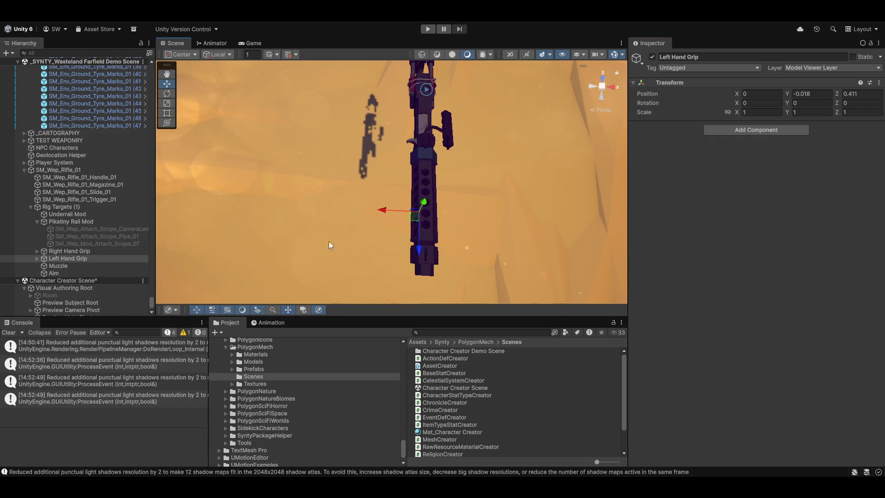
- Set the Right Hand Grip's X position to 0 and check its alignment
click(57, 250)
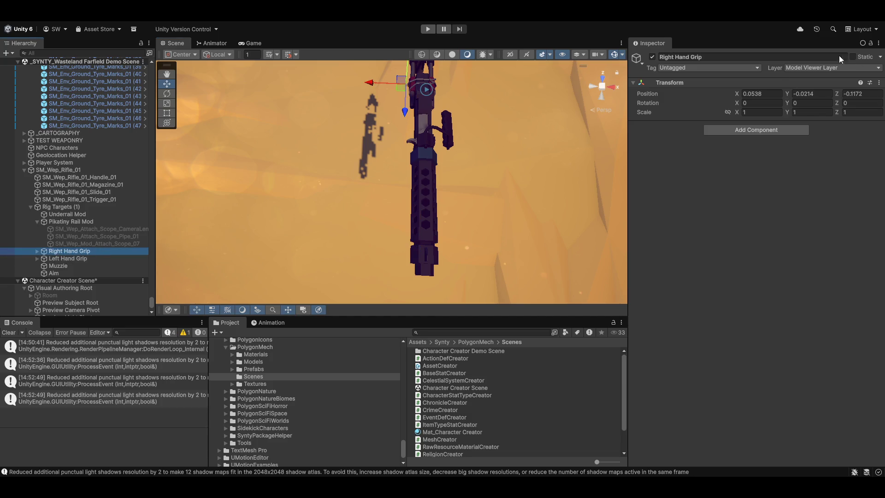
click(771, 94)
text(0)
mouse_move(478, 181)
mouse_down()
mouse_move(480, 144)
mouse_move(502, 162)
mouse_move(571, 150)
mouse_move(400, 175)
mouse_move(458, 195)
mouse_move(447, 253)
mouse_move(424, 224)
mouse_up()
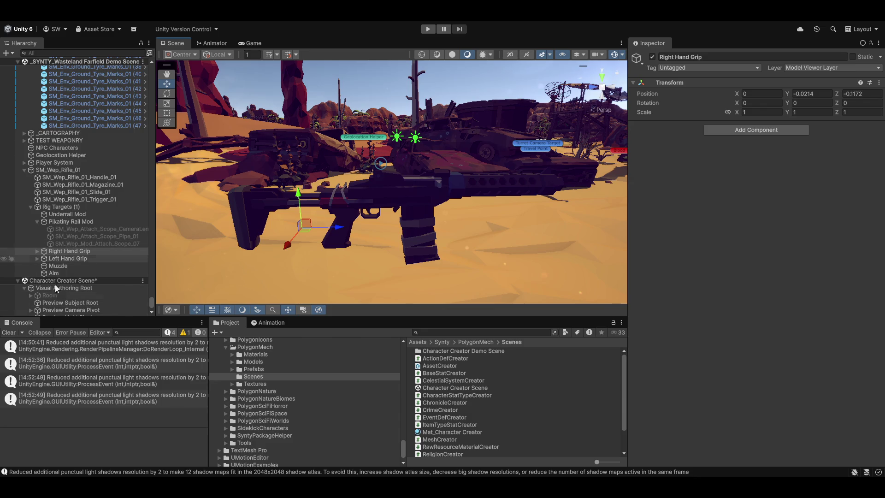
- Set the Muzzle target to X 0 and slide it back to Z 0.585
click(58, 266)
mouse_move(415, 208)
mouse_down()
mouse_move(345, 228)
mouse_move(424, 225)
mouse_up()
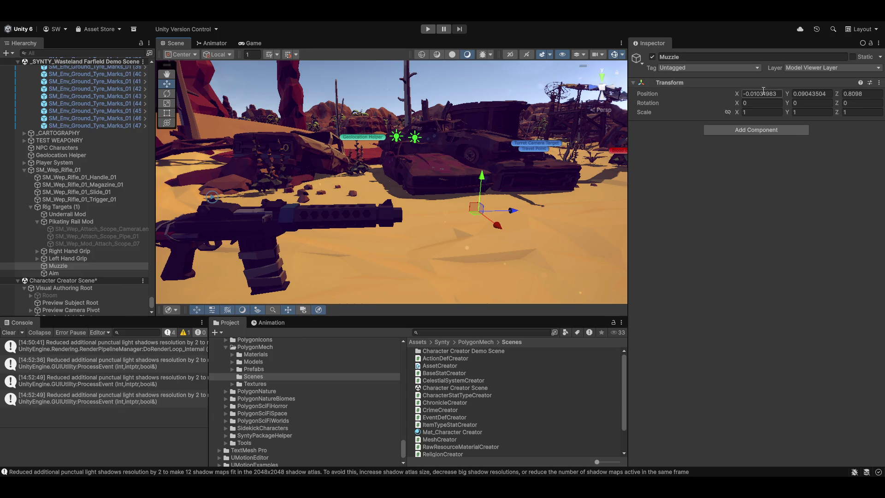
text(0)
mouse_move(512, 212)
mouse_down()
mouse_move(424, 205)
mouse_move(430, 216)
mouse_up()
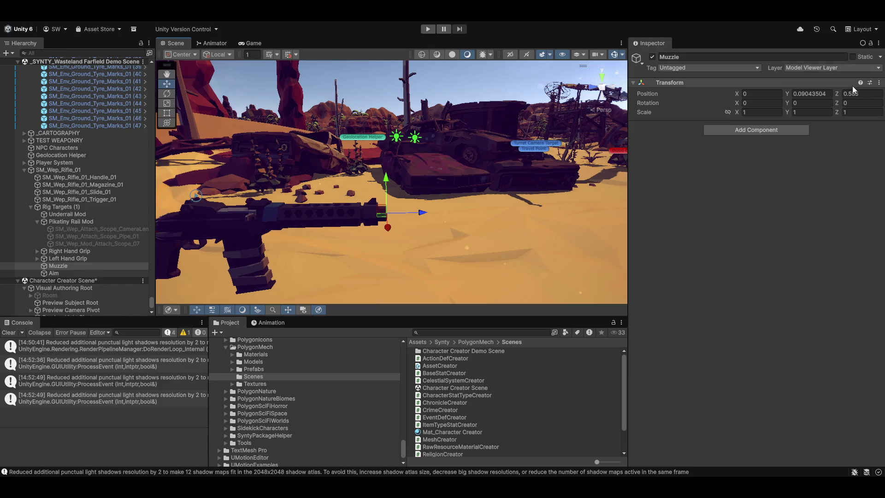
drag(271, 184, 375, 203)
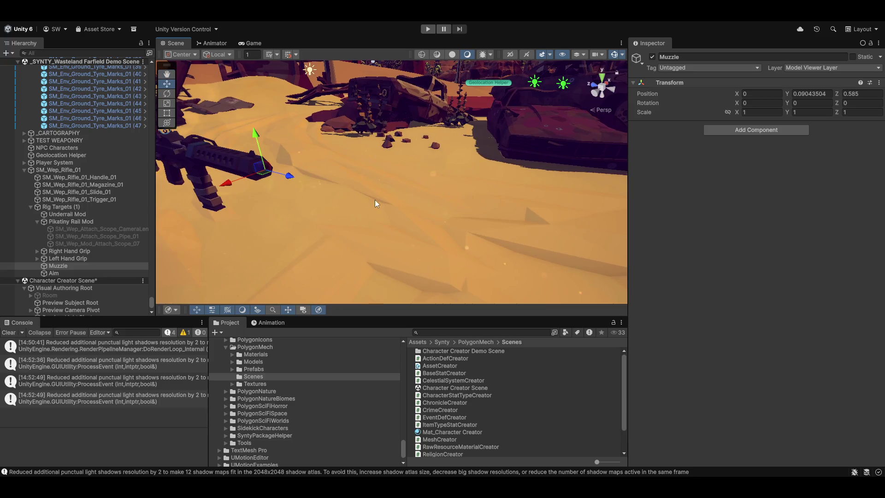
- Check the Muzzle placement from the front and left side views
click(599, 88)
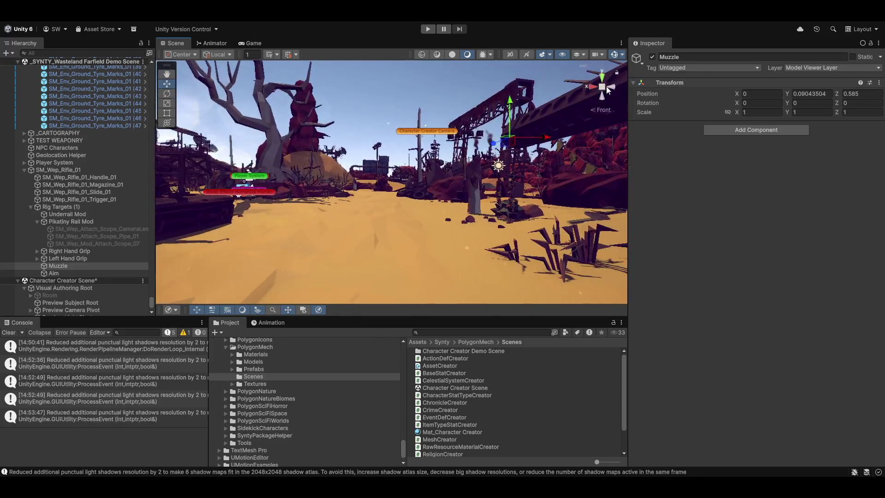
scroll(411, 203, up, 3)
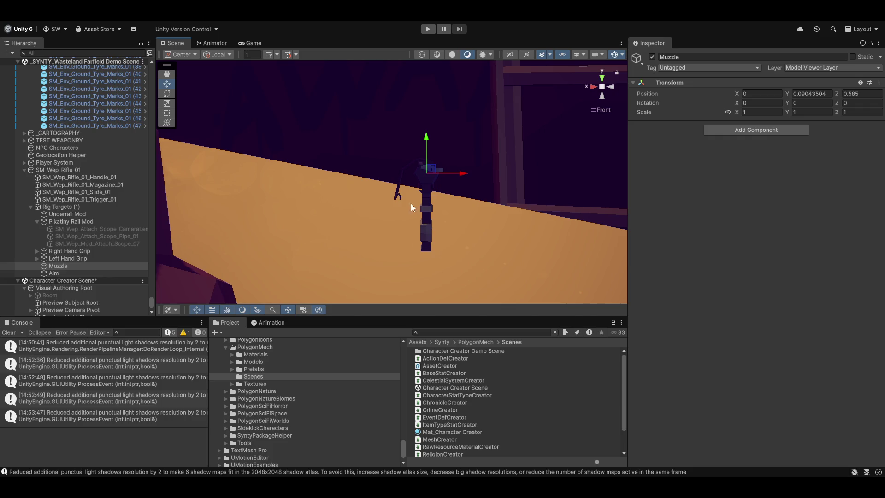
scroll(431, 179, up, 3)
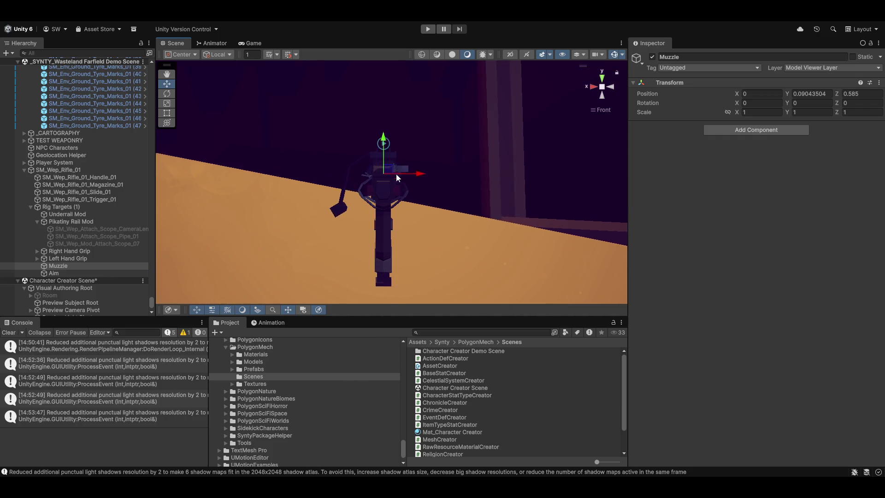
scroll(396, 174, up, 4)
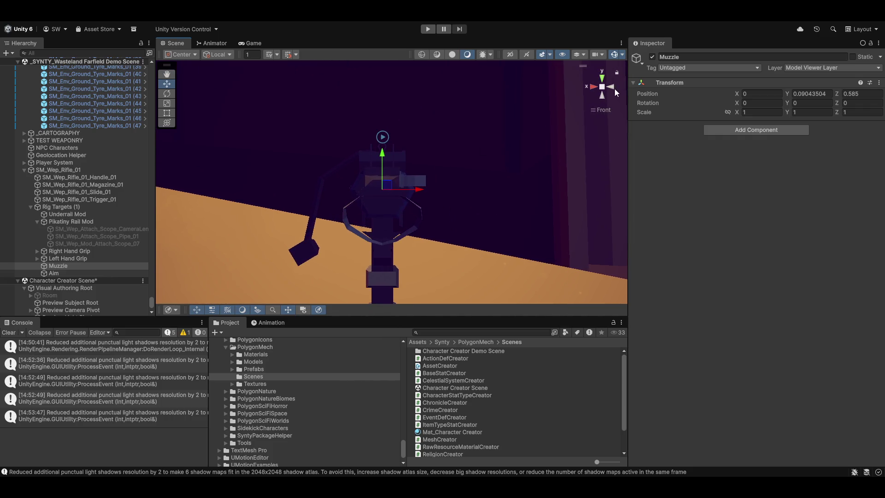
click(613, 88)
scroll(527, 160, down, 3)
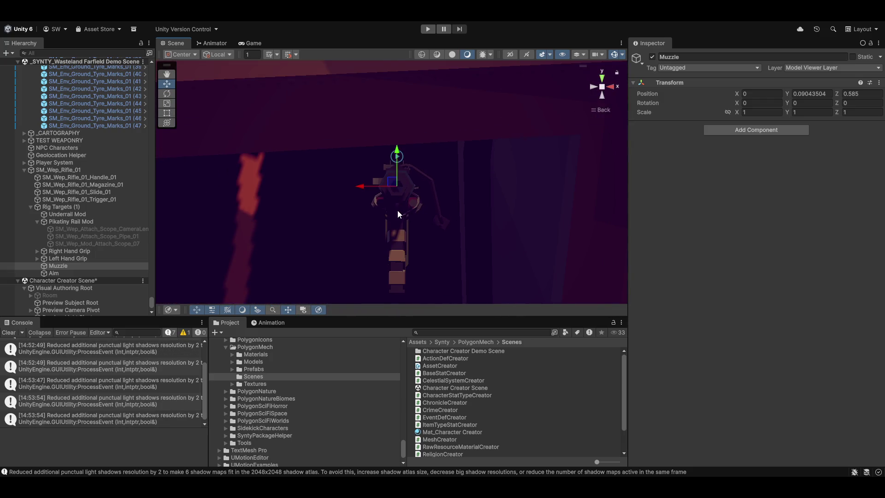
drag(399, 214, 415, 226)
- Inspect the Aim, Right Hand Grip, Left Hand Grip and Underrail Mod targets
click(53, 273)
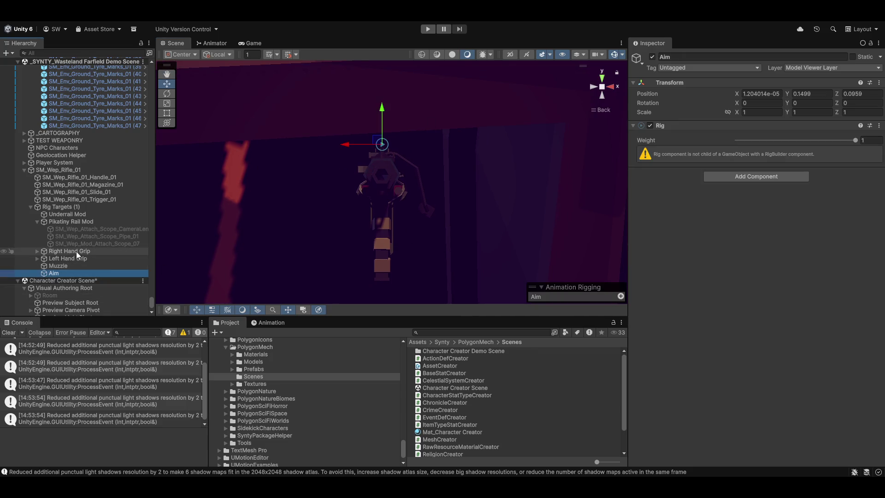
click(75, 252)
click(69, 259)
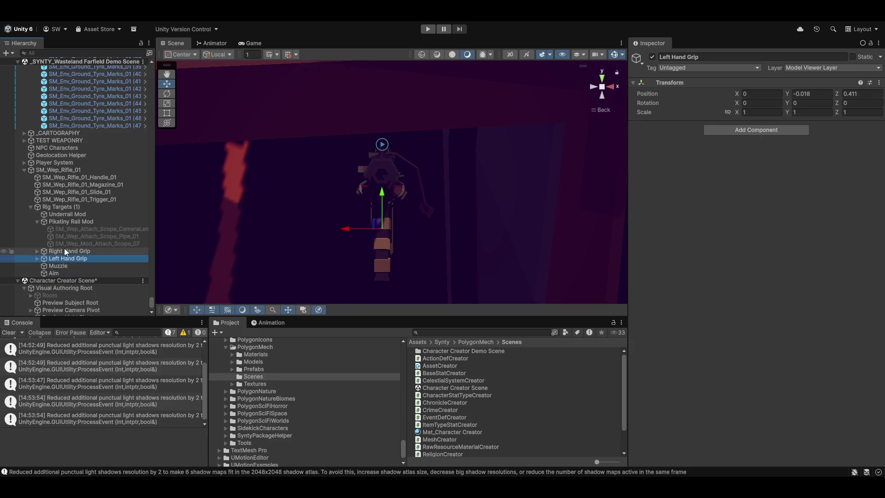
click(60, 215)
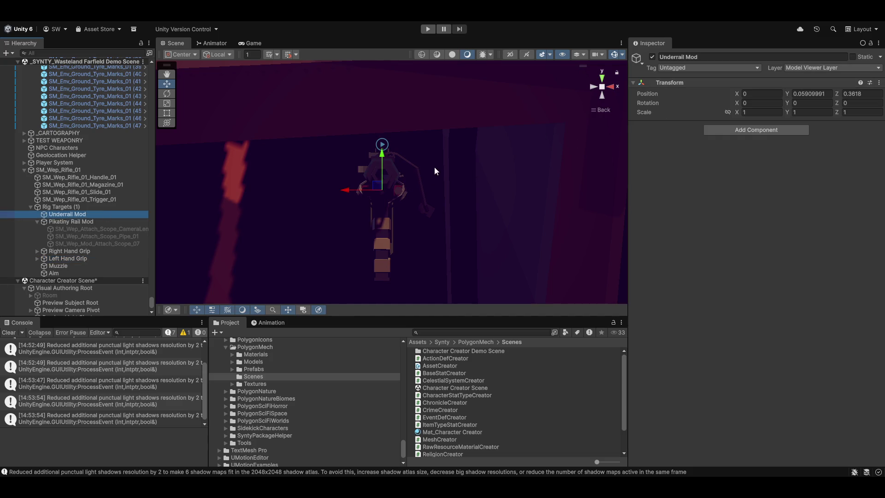
click(601, 92)
click(613, 88)
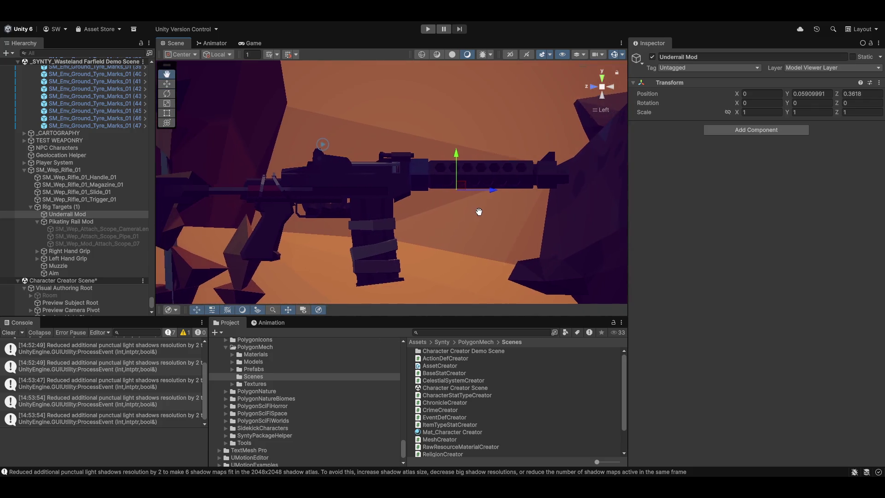
scroll(470, 217, up, 5)
key(f)
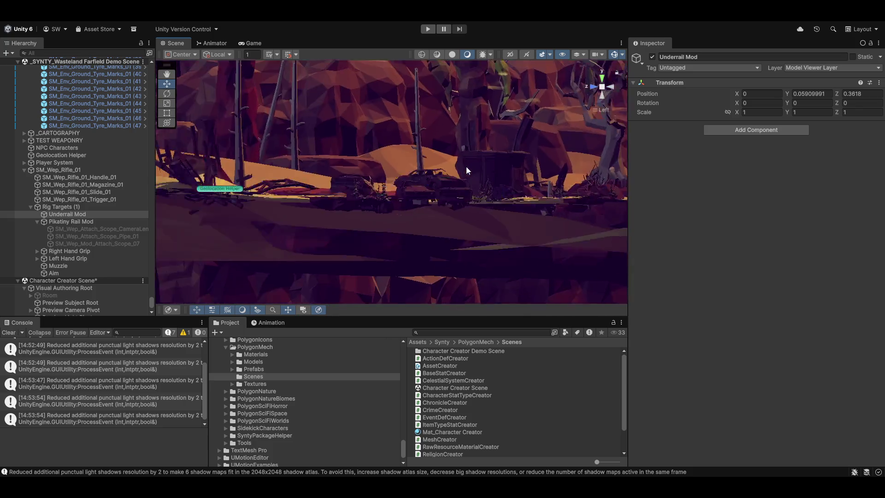
scroll(430, 187, up, 5)
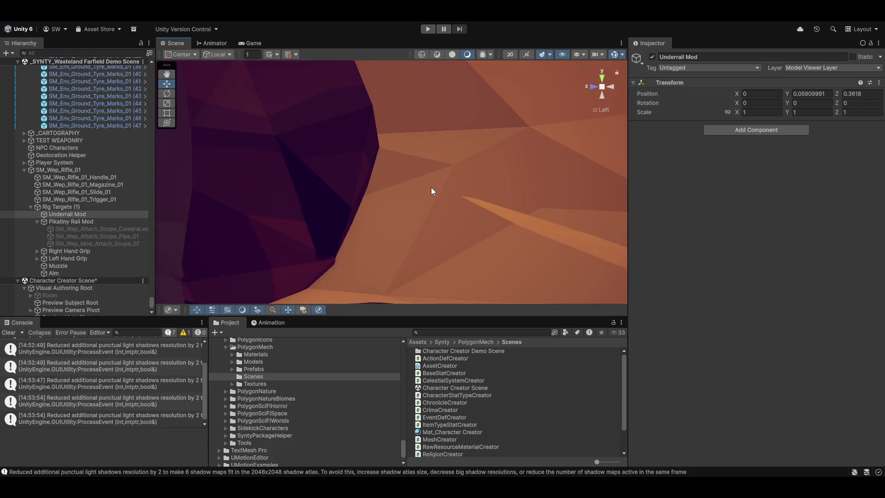
scroll(432, 187, down, 10)
scroll(440, 178, up, 10)
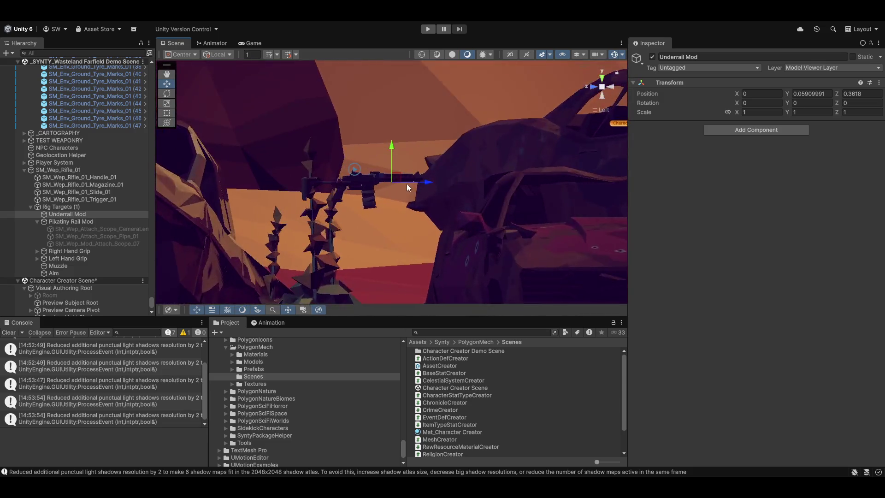
mouse_move(338, 203)
mouse_down()
mouse_move(412, 174)
mouse_move(401, 169)
mouse_move(393, 195)
mouse_move(403, 203)
mouse_move(400, 224)
mouse_move(425, 240)
mouse_up()
scroll(425, 236, up, 5)
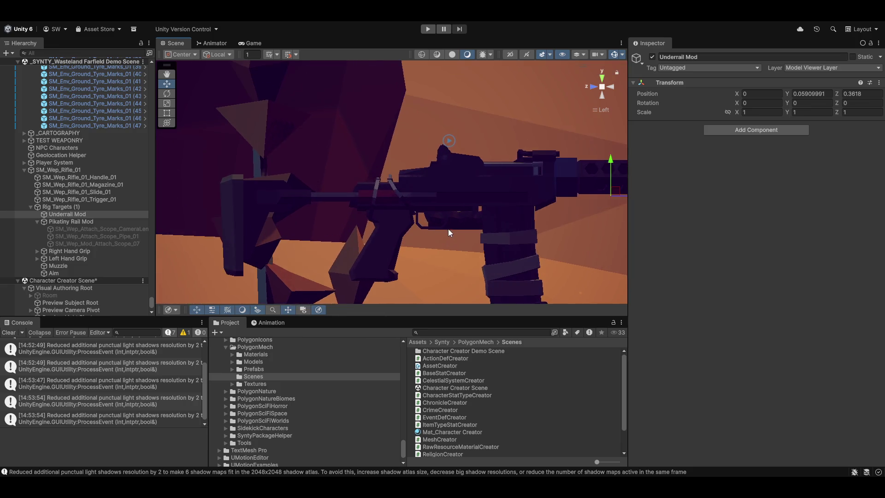
mouse_move(454, 180)
mouse_down()
mouse_move(395, 198)
mouse_move(259, 199)
mouse_move(123, 221)
mouse_move(74, 278)
mouse_move(94, 241)
mouse_move(178, 217)
mouse_move(157, 237)
mouse_move(212, 229)
mouse_move(293, 200)
mouse_move(311, 166)
mouse_move(454, 210)
mouse_up()
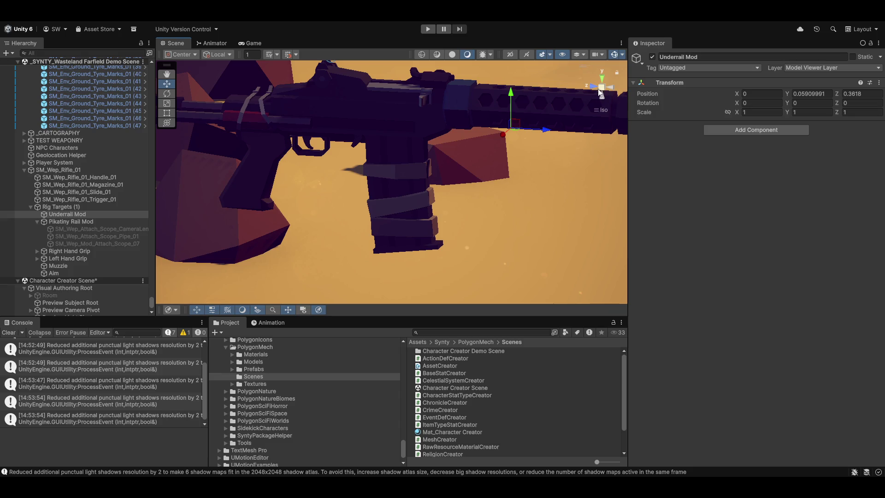
click(599, 92)
click(591, 87)
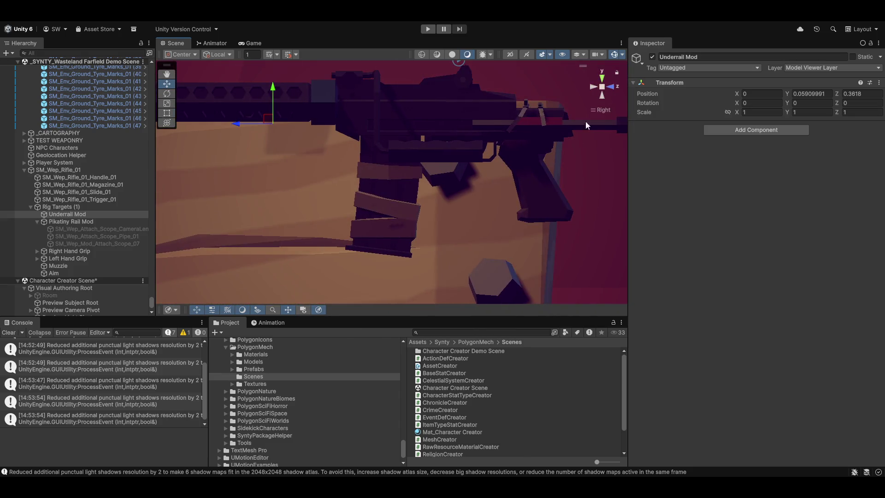
scroll(563, 165, down, 3)
mouse_move(602, 90)
mouse_down()
mouse_move(574, 139)
mouse_move(497, 137)
mouse_move(474, 180)
mouse_move(474, 207)
mouse_move(499, 200)
mouse_move(331, 223)
mouse_move(513, 217)
mouse_move(496, 182)
mouse_move(420, 106)
mouse_move(443, 192)
mouse_move(420, 210)
mouse_move(461, 217)
mouse_up()
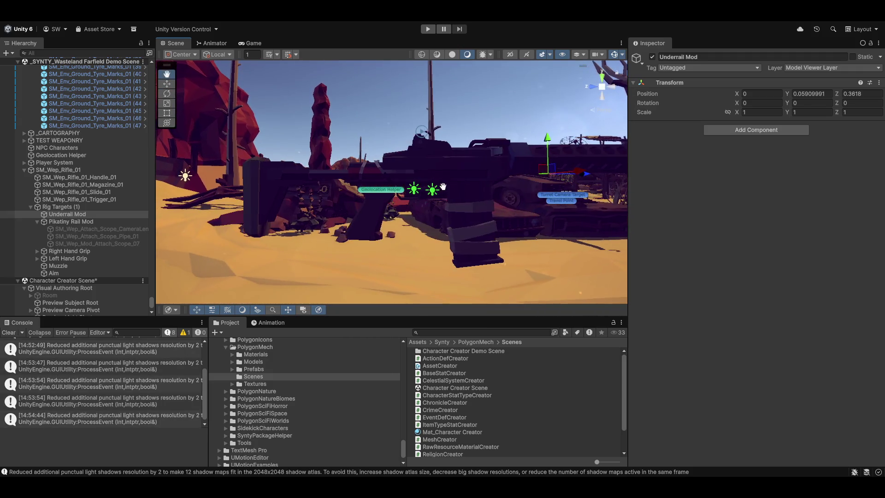
scroll(67, 222, down, 3)
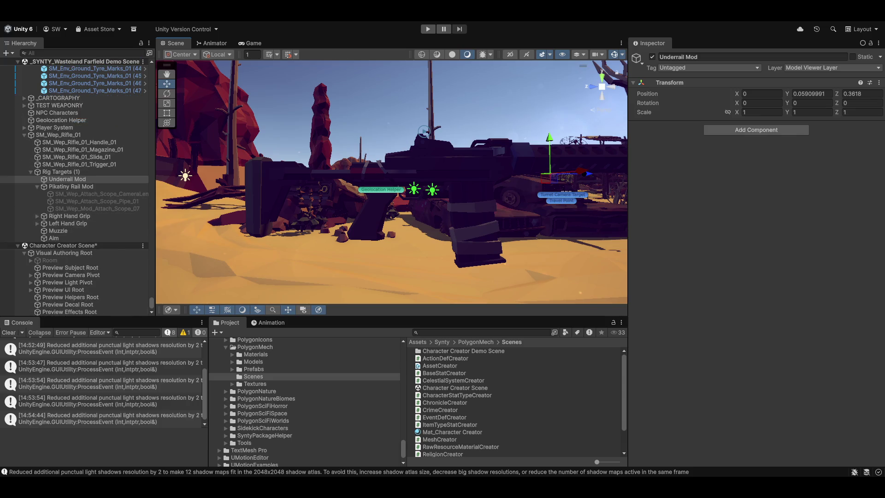
click(305, 21)
- Open the character editor, orbit the first character's preview top-down, and return to Unity
click(302, 39)
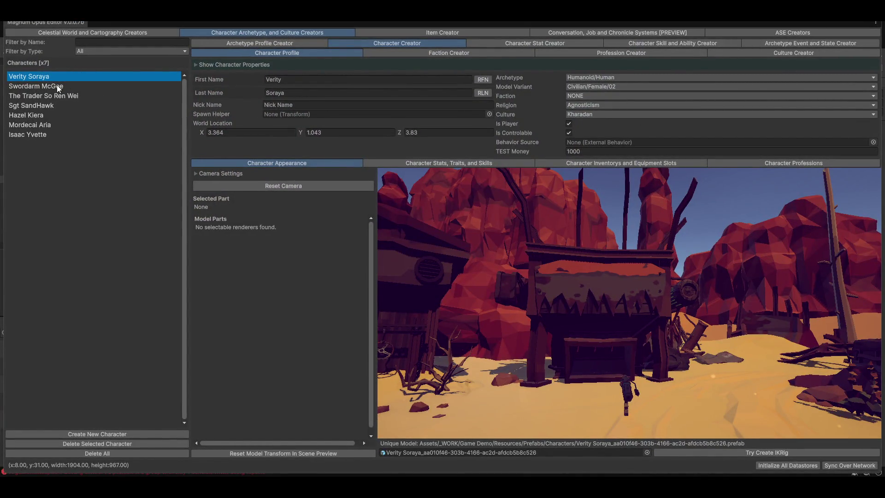
mouse_move(634, 224)
mouse_down()
mouse_move(655, 289)
mouse_move(608, 312)
mouse_move(679, 322)
mouse_move(516, 253)
mouse_move(508, 184)
mouse_up()
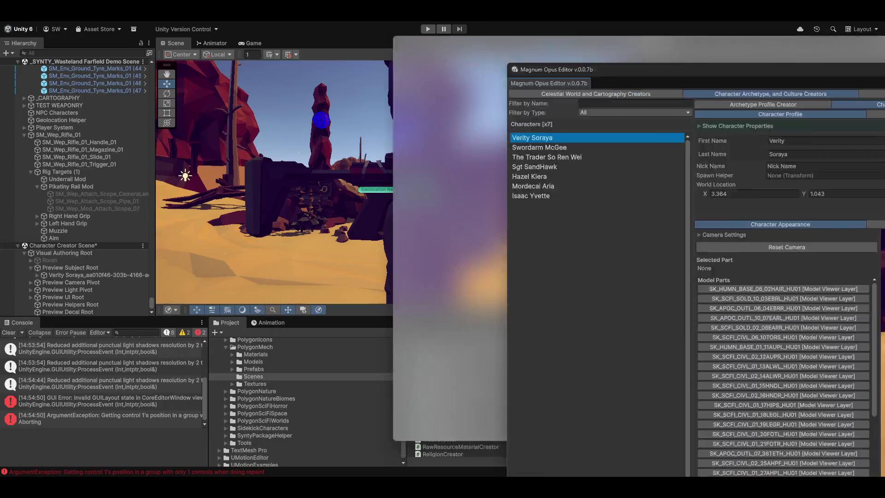
scroll(110, 258, down, 1)
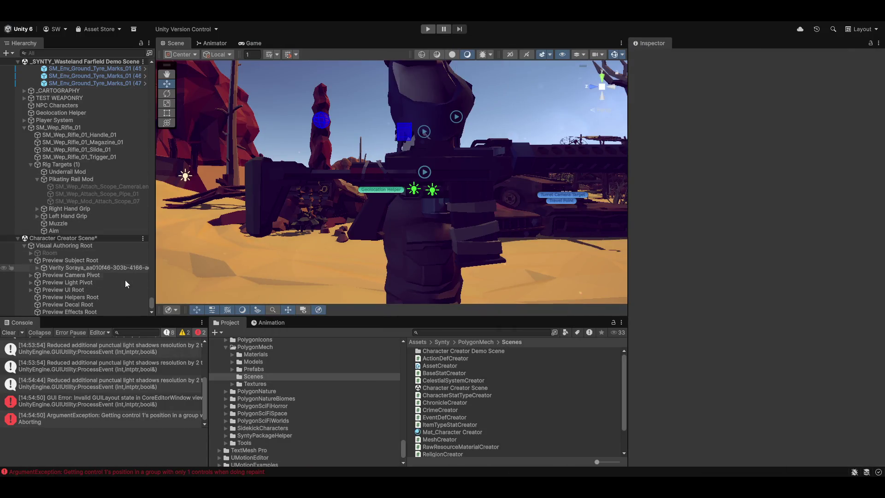
- Expand the character, HUMANOID RIG PREFAB and EQUIPMENT ROOT in the Hierarchy
click(36, 268)
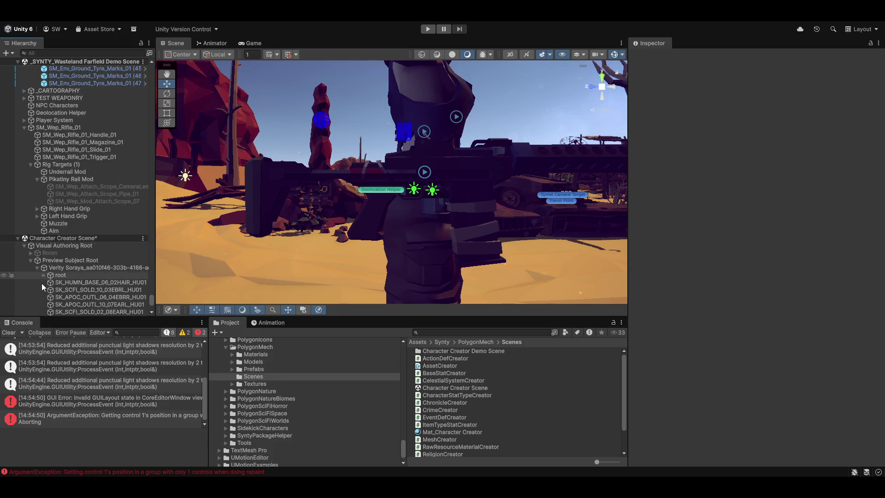
scroll(44, 276, down, 10)
scroll(47, 272, down, 3)
click(43, 268)
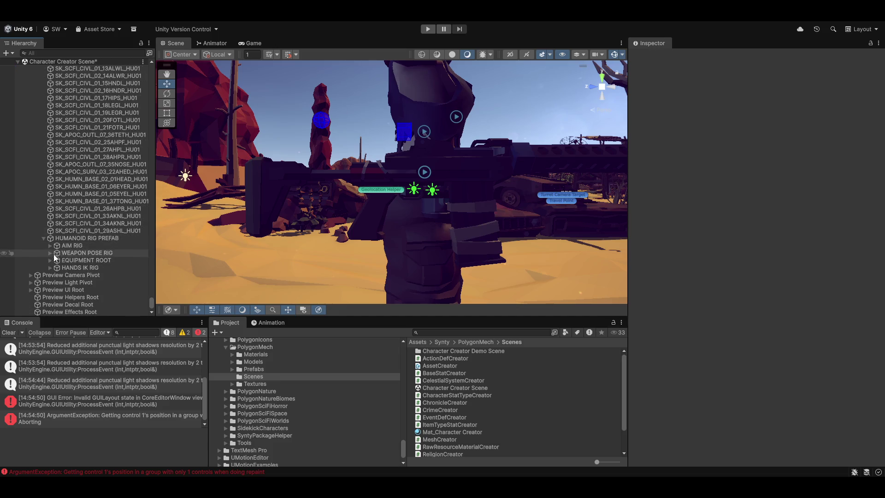
click(50, 260)
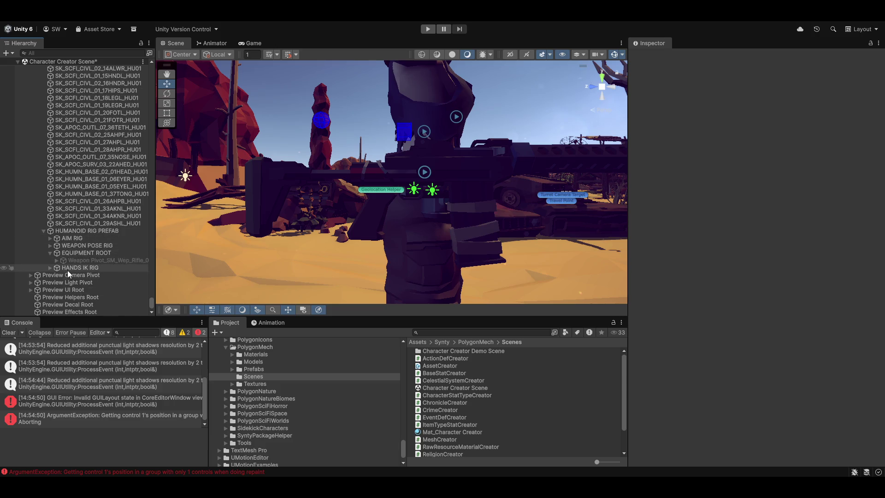
- Check SM_Wep_Rifle_01, then select Weapon Pivot_SM_Wep_Rifle_02 and make it active
scroll(67, 271, up, 3)
scroll(104, 140, up, 10)
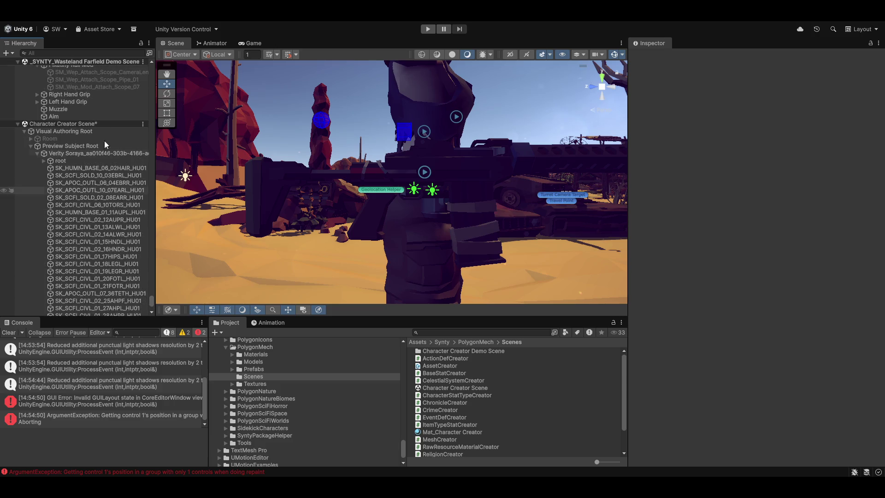
scroll(90, 187, up, 3)
scroll(91, 187, up, 3)
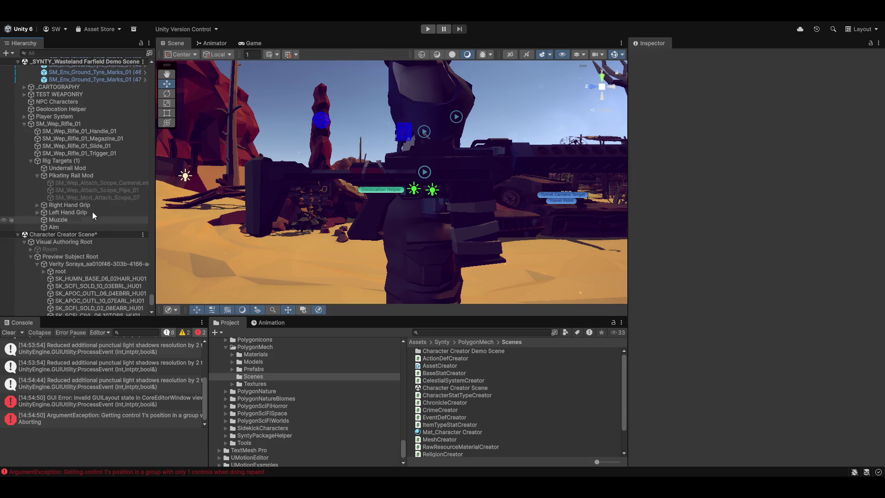
click(54, 124)
scroll(457, 235, down, 1)
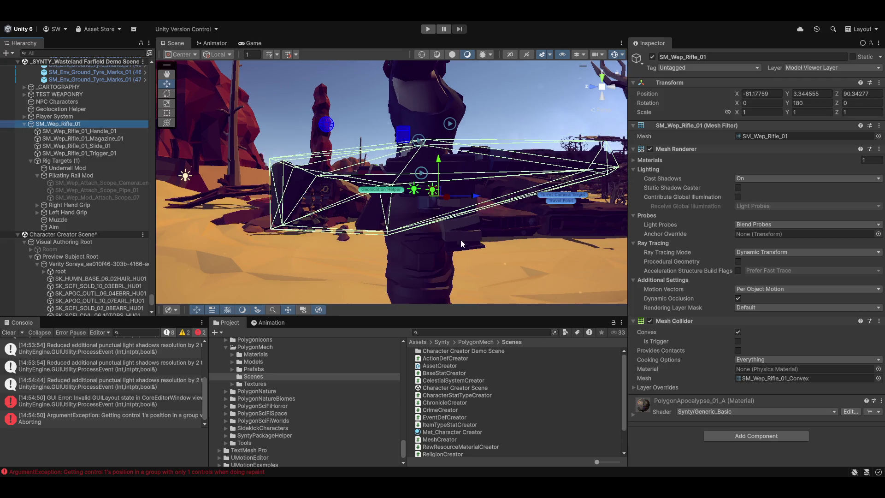
scroll(54, 228, down, 10)
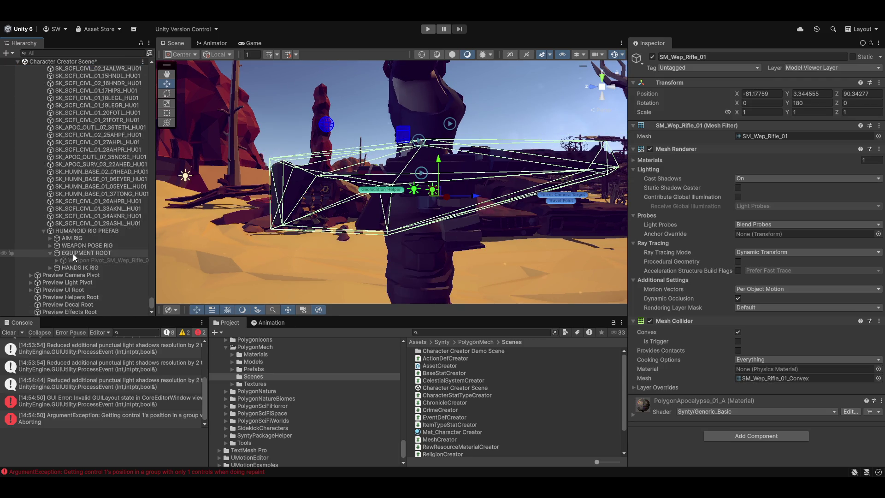
click(80, 260)
click(652, 57)
- Expand the pivot and SM_Wep_Rifle_02 to inspect the held rifle's Rig Targets
click(73, 259)
click(56, 261)
click(92, 268)
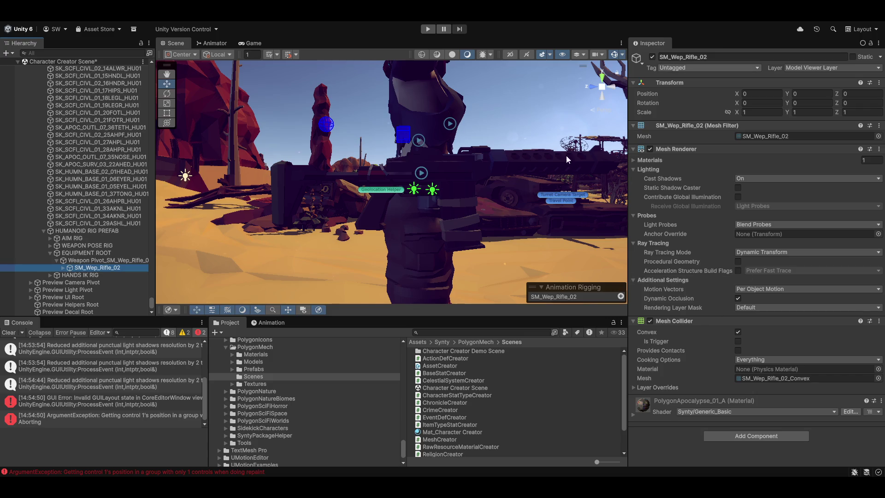
click(63, 268)
scroll(83, 291, down, 2)
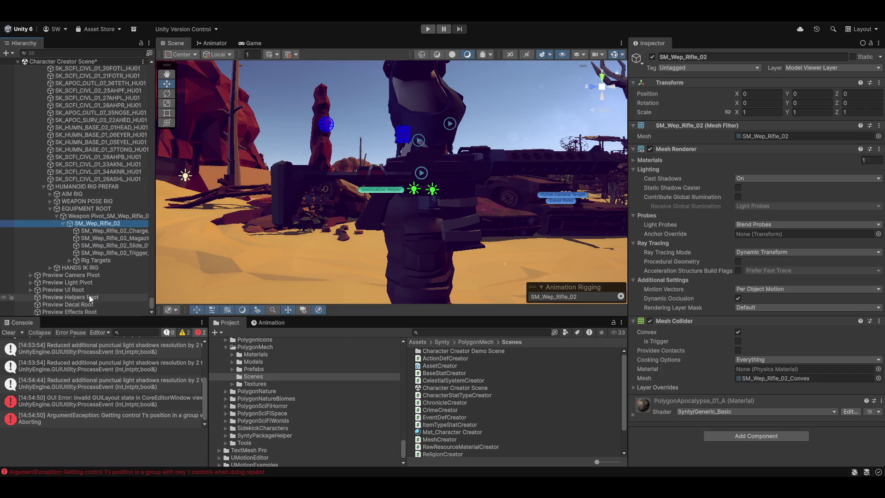
click(85, 261)
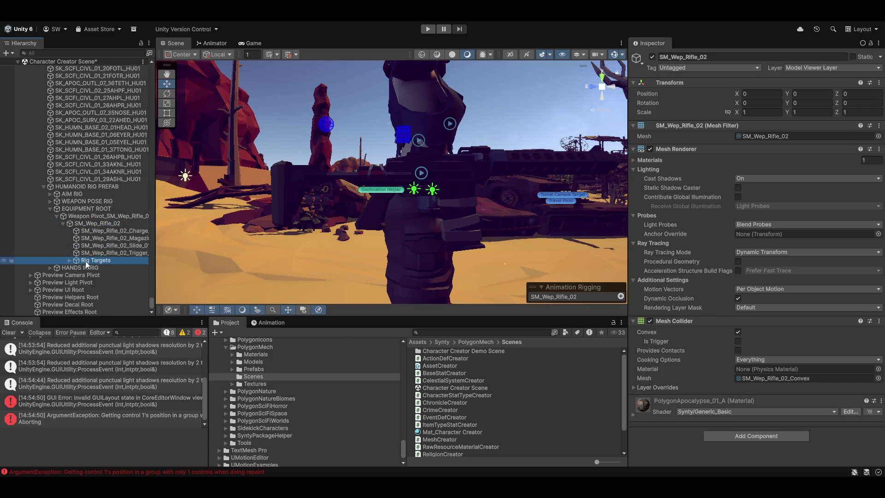
click(79, 217)
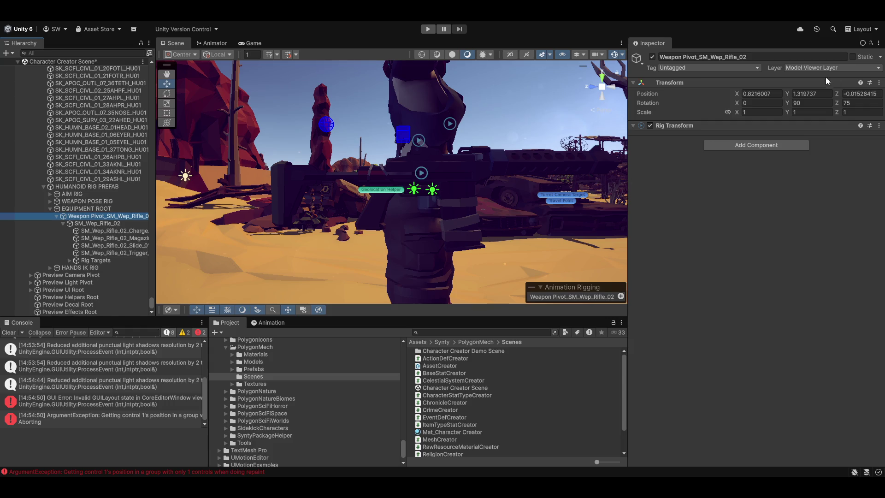
- Parent SM_Wep_Rifle_01 to Weapon Pivot_SM_Wep_Rifle_02 in the Hierarchy, next to SM_Wep_Rifle_02
mouse_move(427, 211)
mouse_down()
mouse_move(347, 226)
mouse_move(346, 210)
mouse_move(392, 173)
mouse_up()
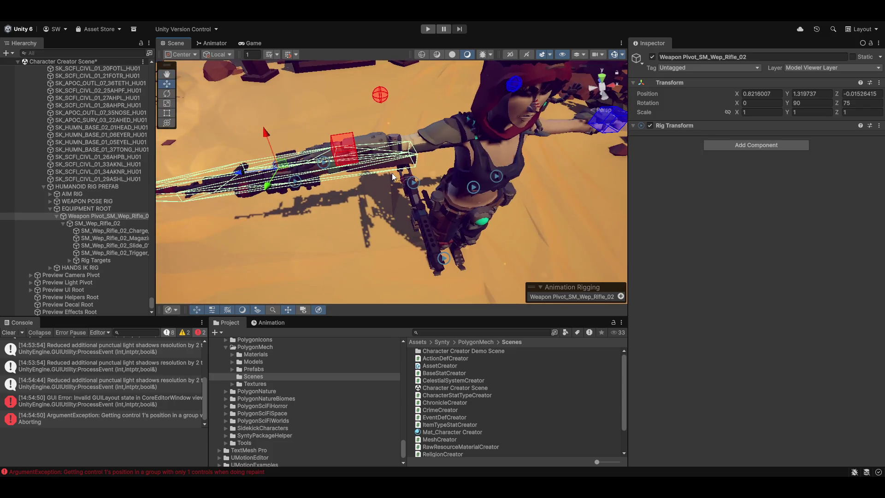
scroll(314, 187, down, 4)
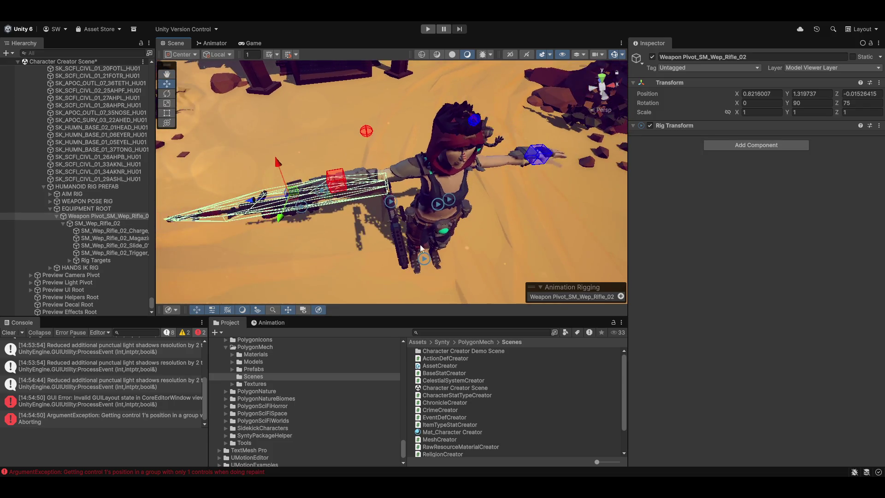
scroll(99, 170, up, 10)
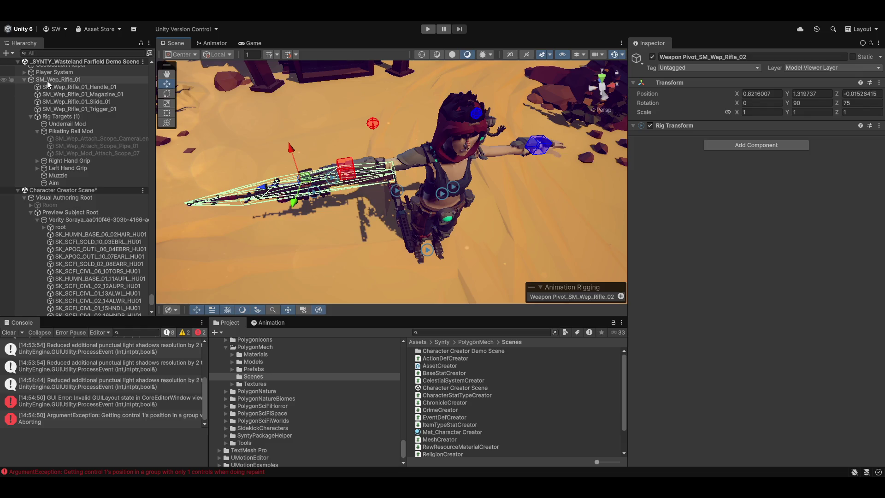
scroll(81, 309, down, 3)
scroll(79, 309, down, 9)
scroll(102, 304, down, 10)
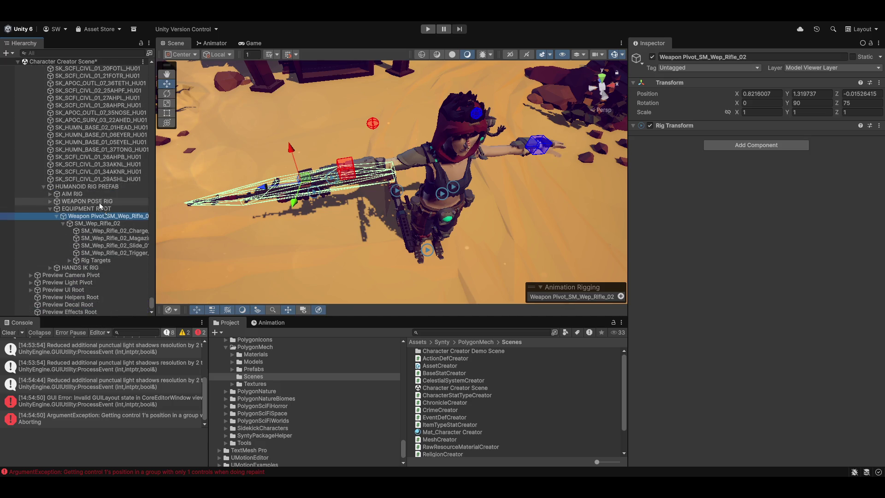
click(111, 113)
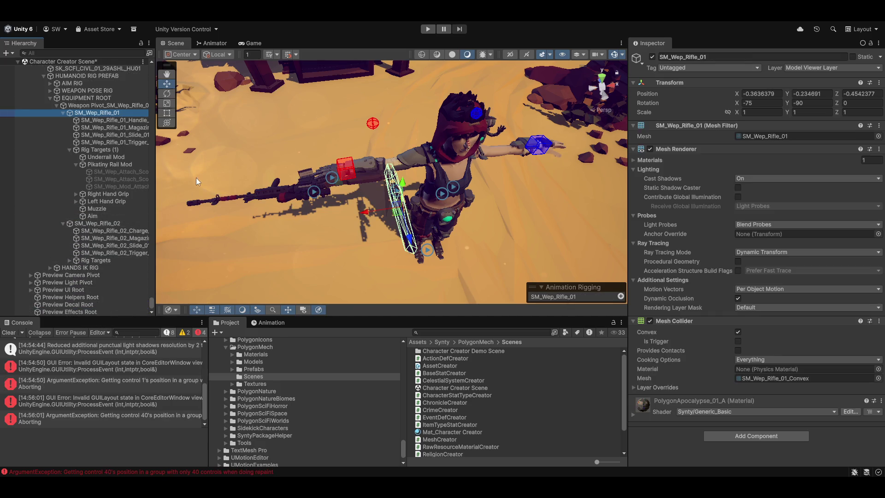
- Set SM_Wep_Rifle_01's Transform Position X/Y/Z and Rotation X/Y to 0, then collapse its Rig Targets (1) group
drag(394, 205, 369, 209)
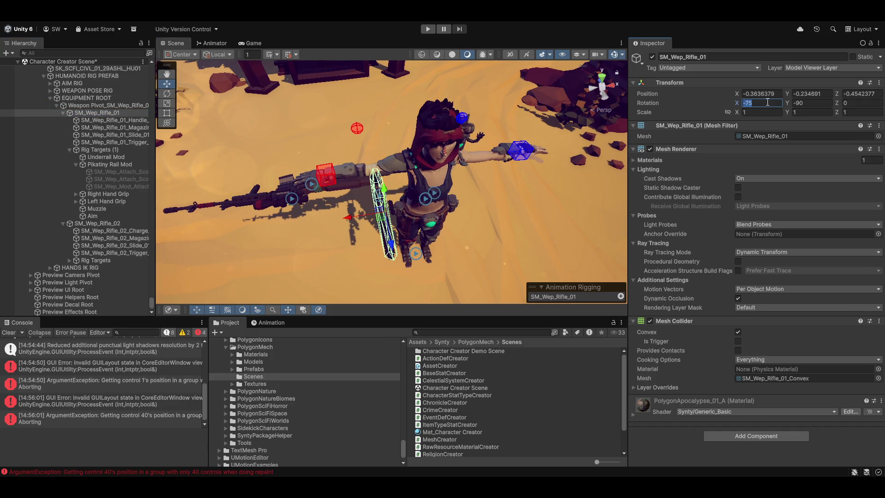
text(00)
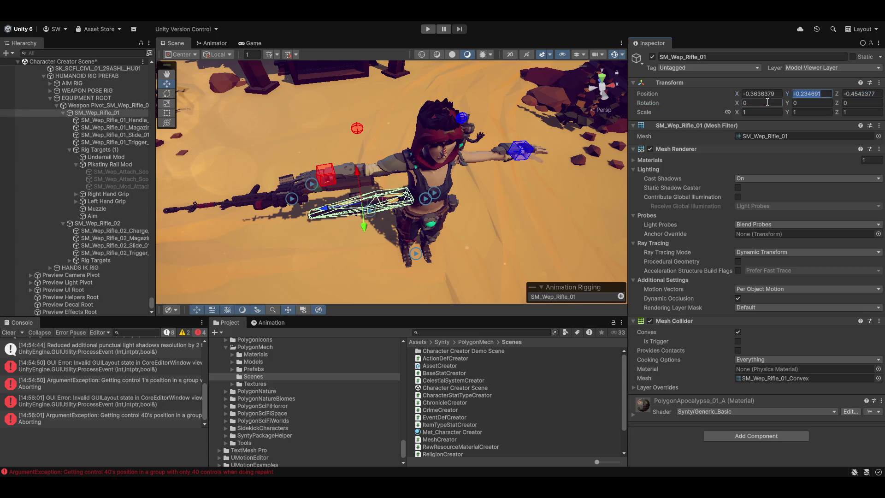
text(0)
key(Tab)
text(0)
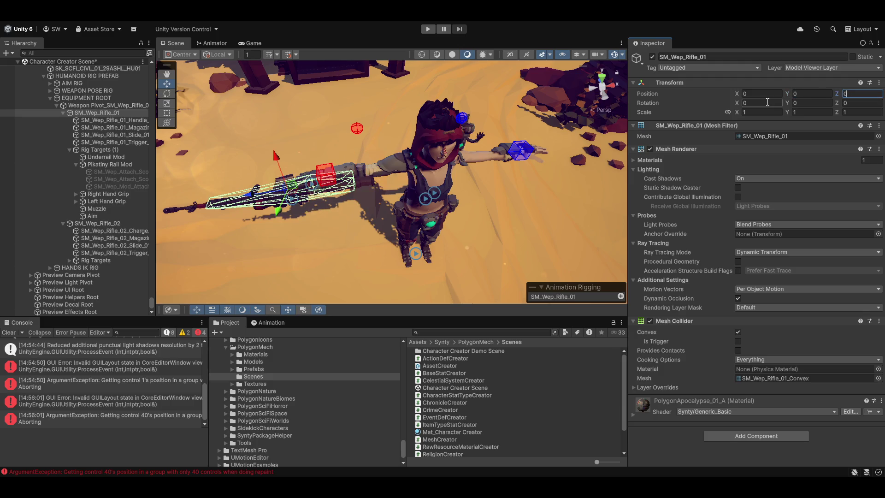
text(f)
mouse_move(288, 210)
mouse_down()
mouse_move(508, 245)
mouse_move(591, 165)
mouse_move(496, 181)
mouse_move(482, 204)
mouse_up()
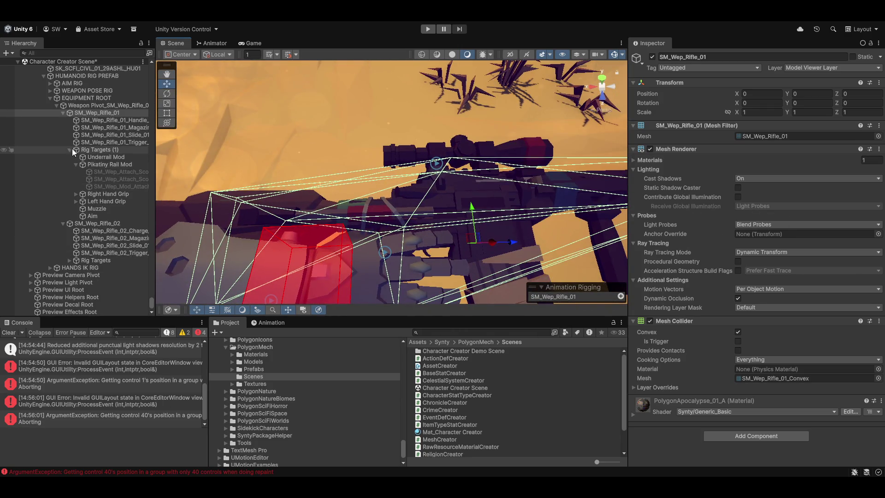
click(68, 149)
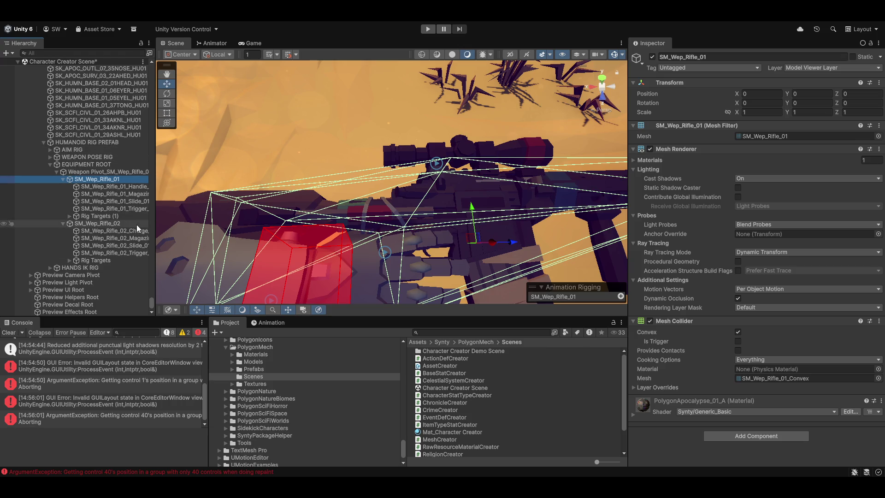
- Untick SM_Wep_Rifle_02's active checkbox and orbit to confirm only SM_Wep_Rifle_01 is in the hand
click(107, 223)
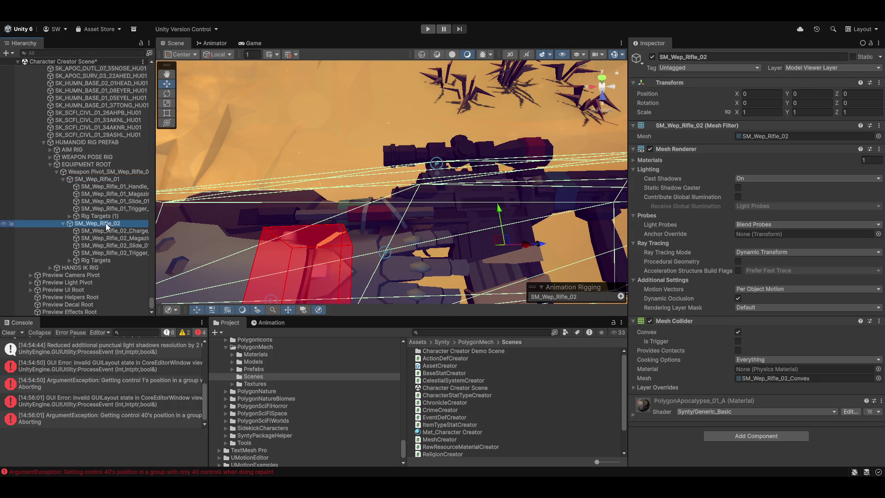
click(652, 57)
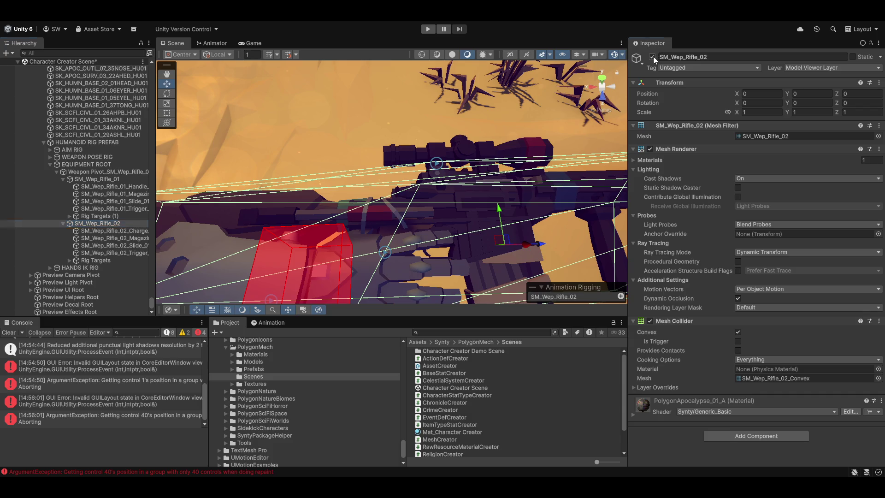
mouse_move(448, 161)
mouse_down()
mouse_move(475, 186)
mouse_move(356, 207)
mouse_move(414, 223)
mouse_up()
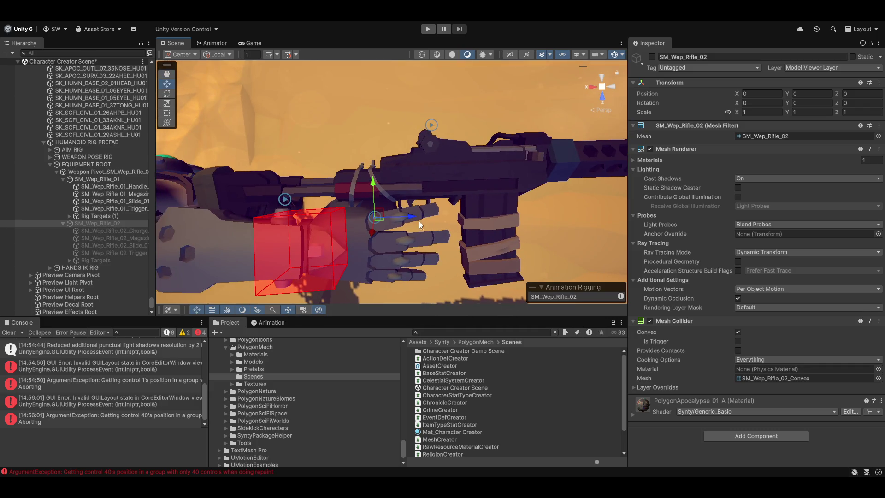
mouse_move(419, 142)
mouse_down()
mouse_move(400, 176)
mouse_move(488, 157)
mouse_move(510, 191)
mouse_move(324, 155)
mouse_move(383, 121)
mouse_move(400, 186)
mouse_move(357, 148)
mouse_move(366, 163)
mouse_move(531, 159)
mouse_move(531, 176)
mouse_move(409, 170)
mouse_move(416, 220)
mouse_move(405, 187)
mouse_up()
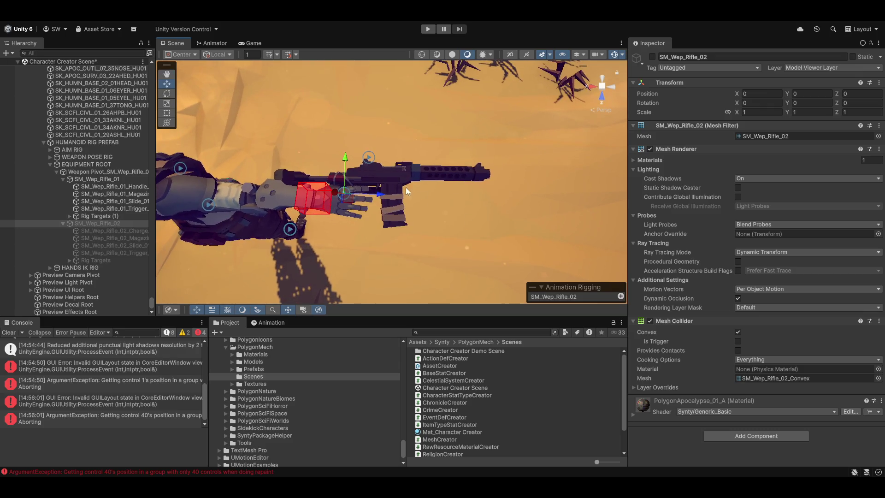
click(62, 224)
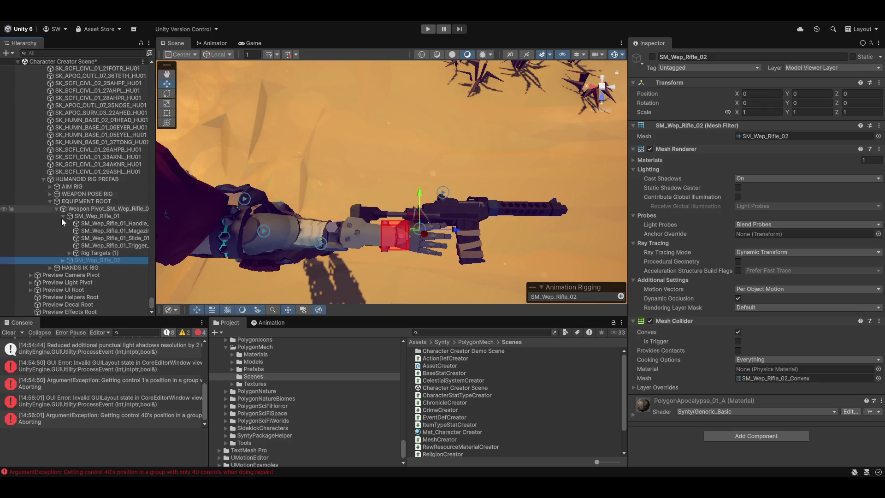
- Inspect the Weapon Poser under WEAPON POSE RIG and the Weapon Pivot_SM_Wep_Rifle_02 transform
click(89, 206)
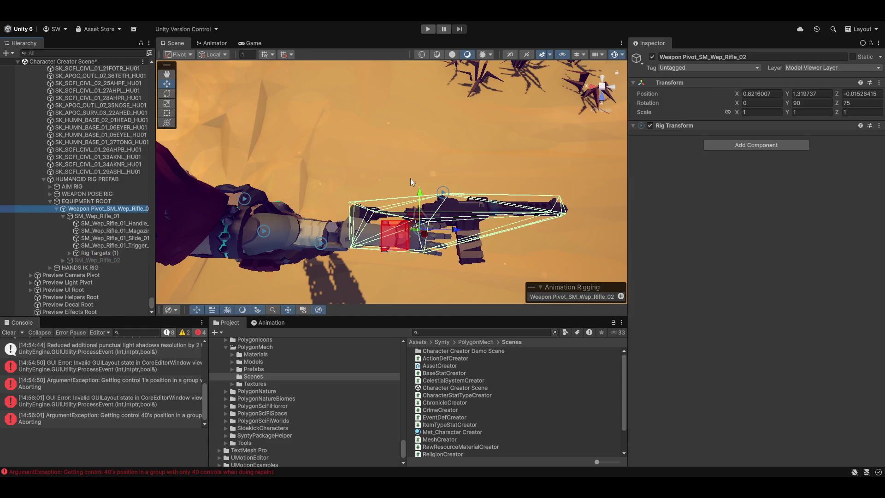
click(81, 201)
click(79, 208)
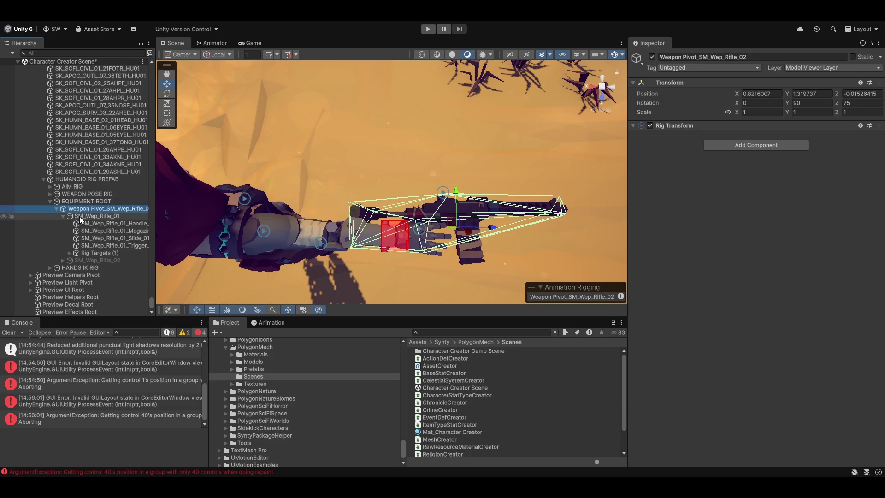
scroll(79, 216, up, 10)
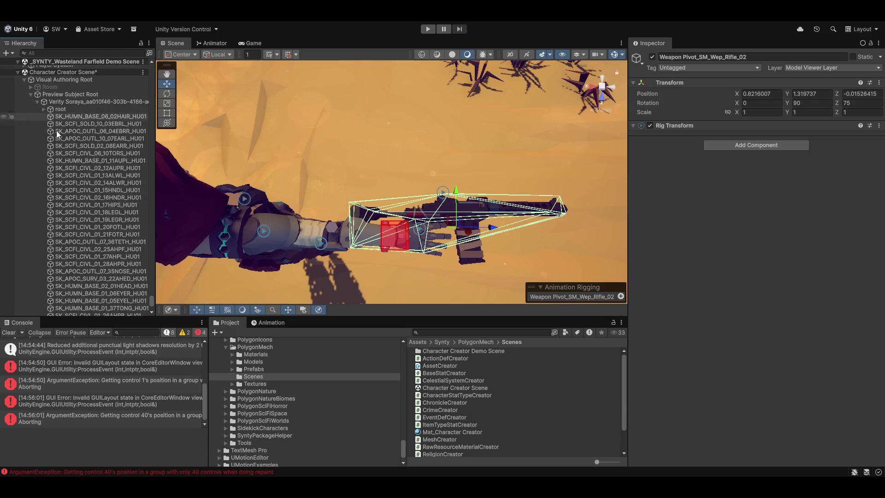
scroll(105, 192, down, 5)
scroll(106, 192, down, 5)
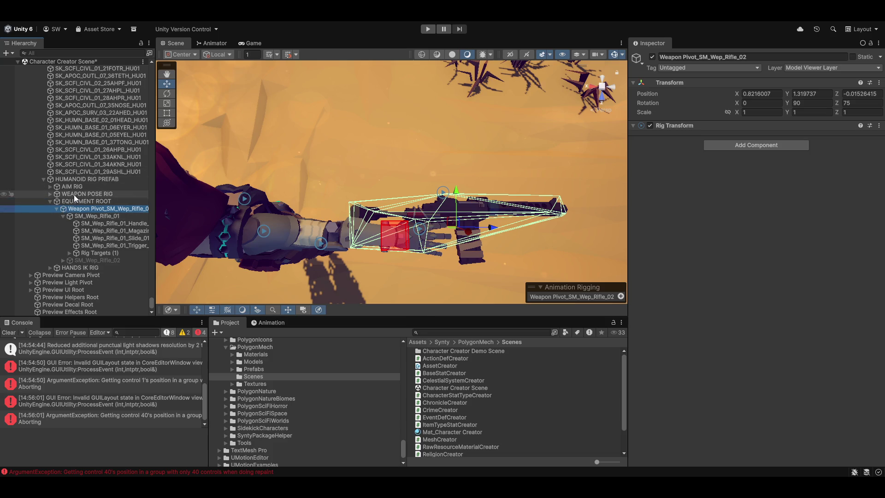
click(50, 193)
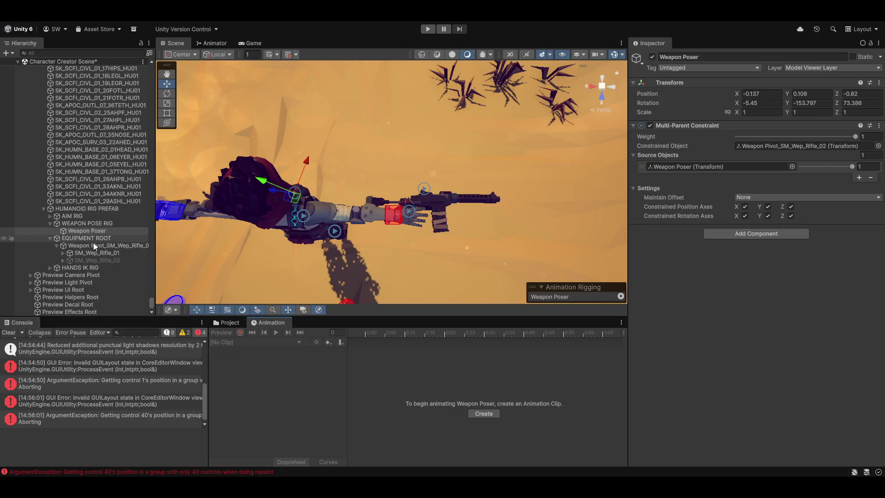
click(80, 245)
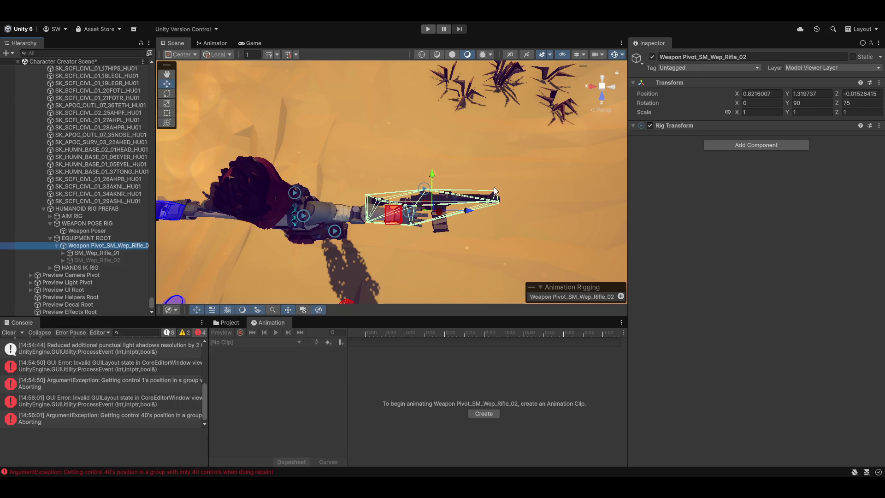
scroll(134, 205, up, 10)
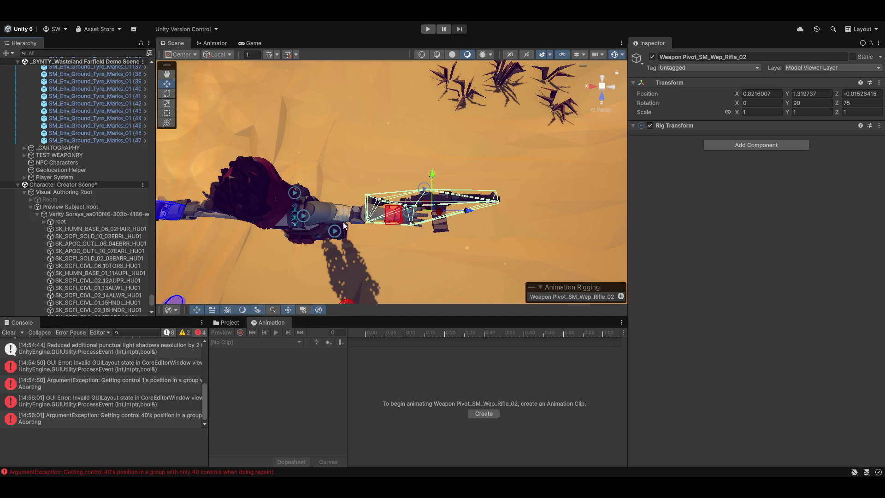
scroll(26, 220, down, 13)
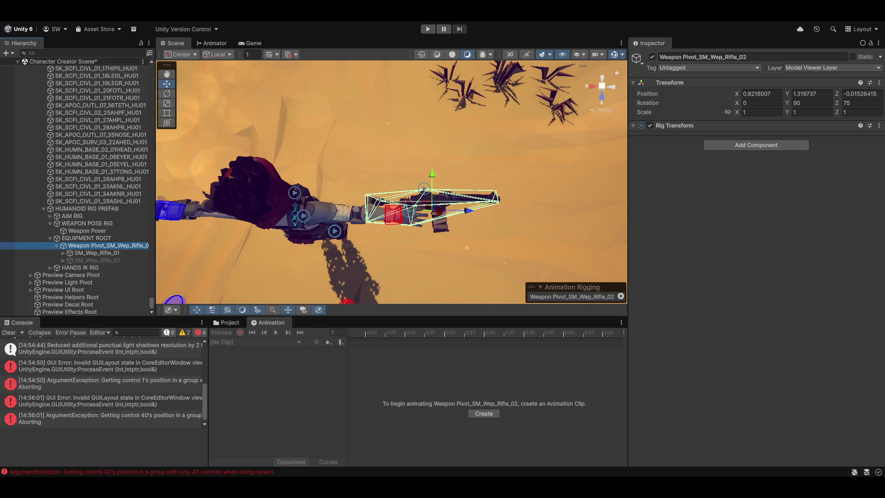
- Clear the Console error messages and bring the Project assets panel back
click(8, 333)
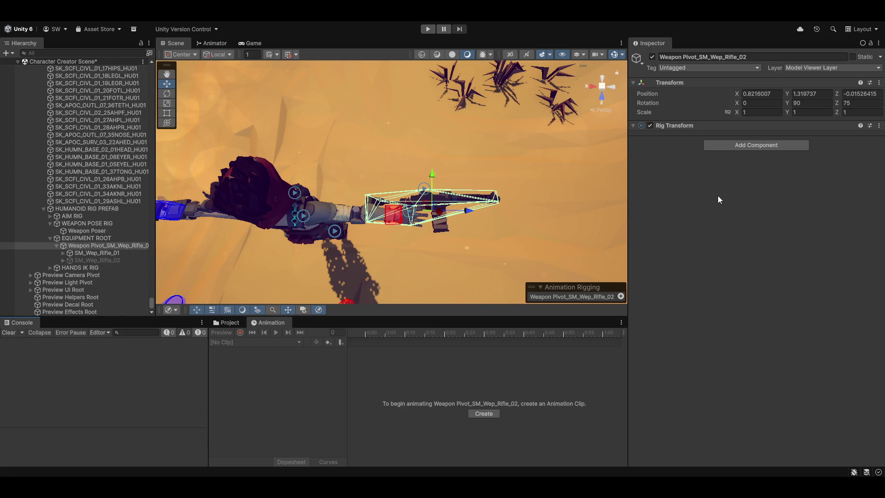
scroll(381, 254, up, 5)
scroll(402, 240, down, 5)
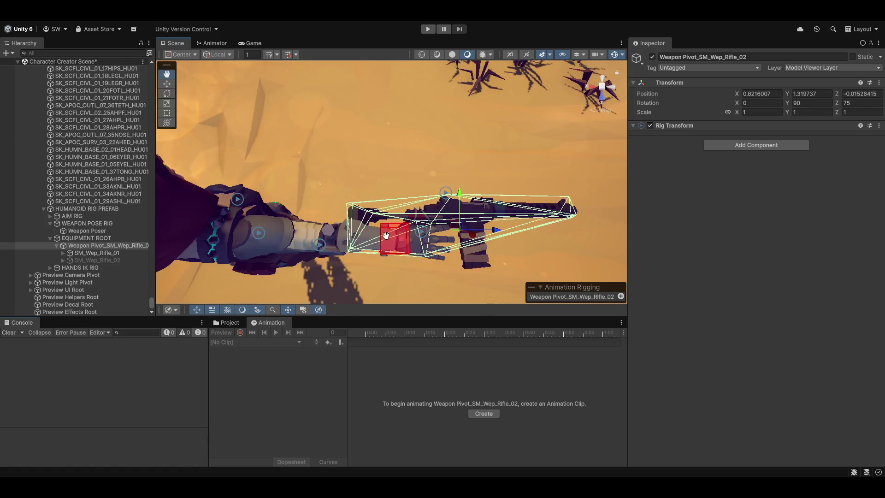
click(222, 322)
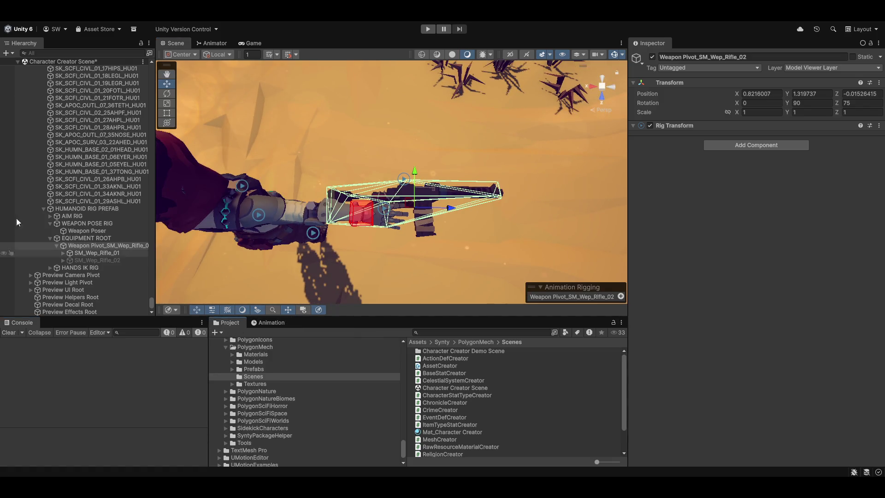
- Rename SM_Wep_Rifle_01's child Rig Targets (1) to Rig Targets
click(89, 260)
click(92, 253)
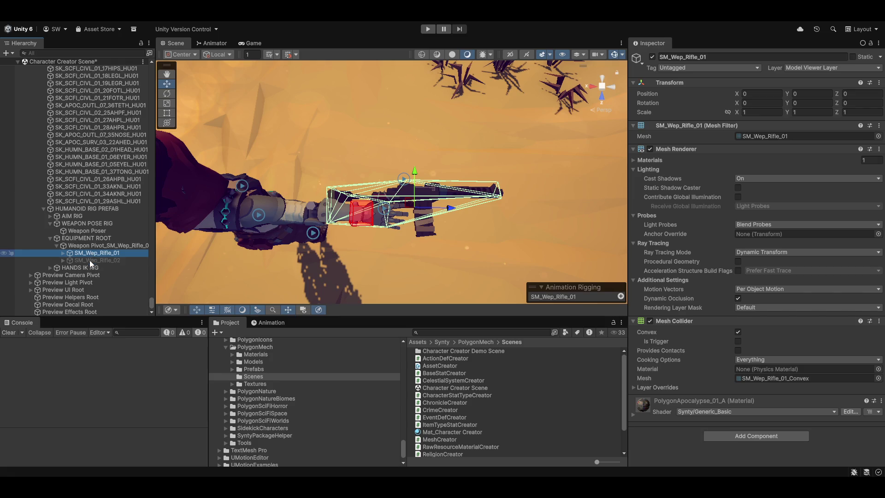
click(63, 254)
scroll(90, 266, down, 2)
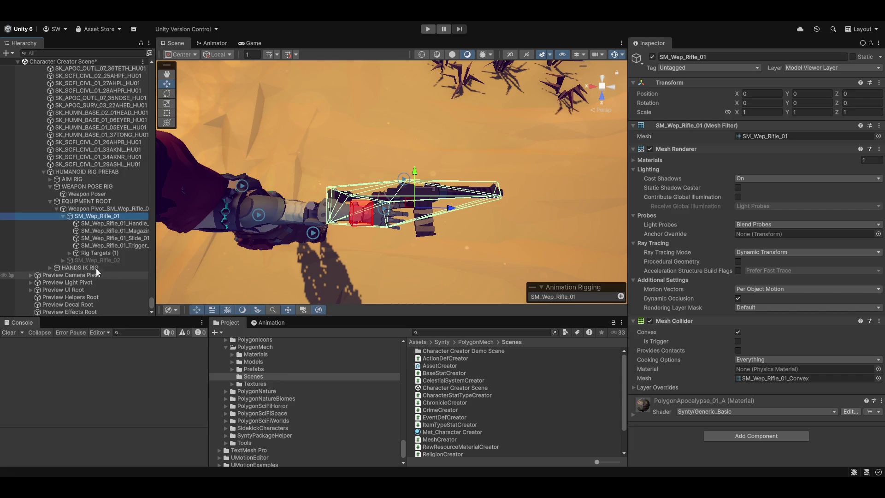
click(91, 253)
key(F2)
key(End)
key(BackSpace)
key(BackSpace)
key(BackSpace)
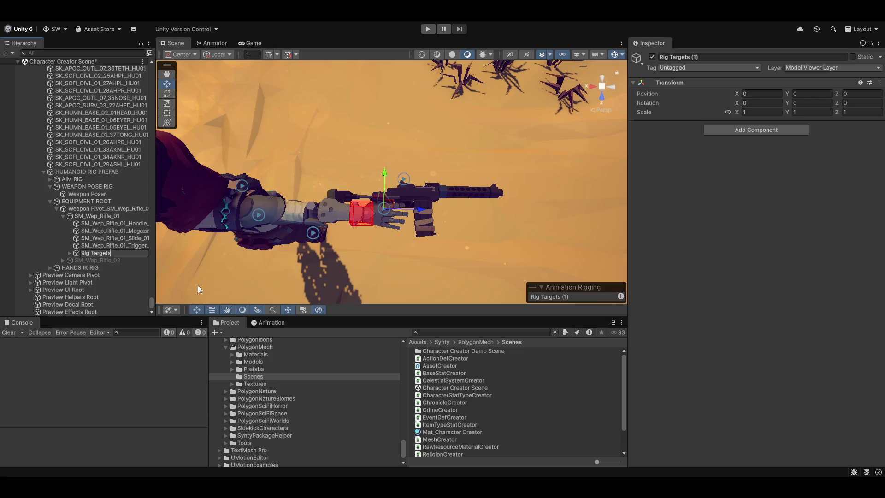
key(Return)
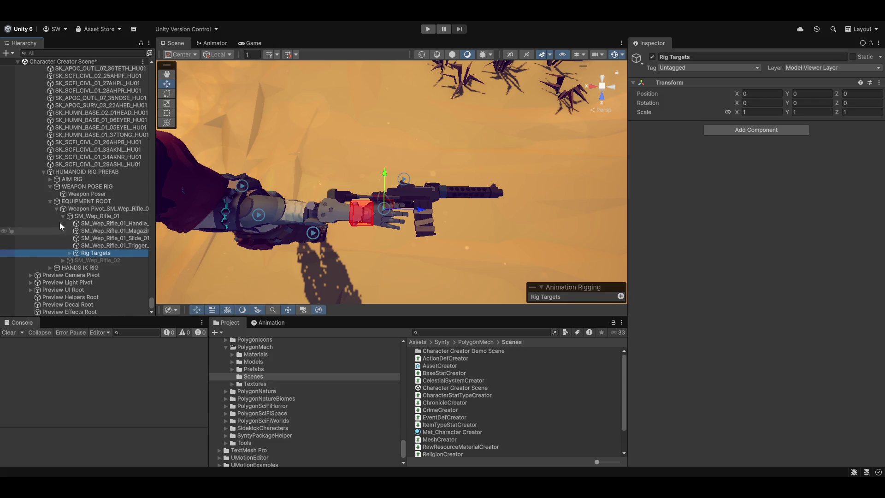
click(62, 216)
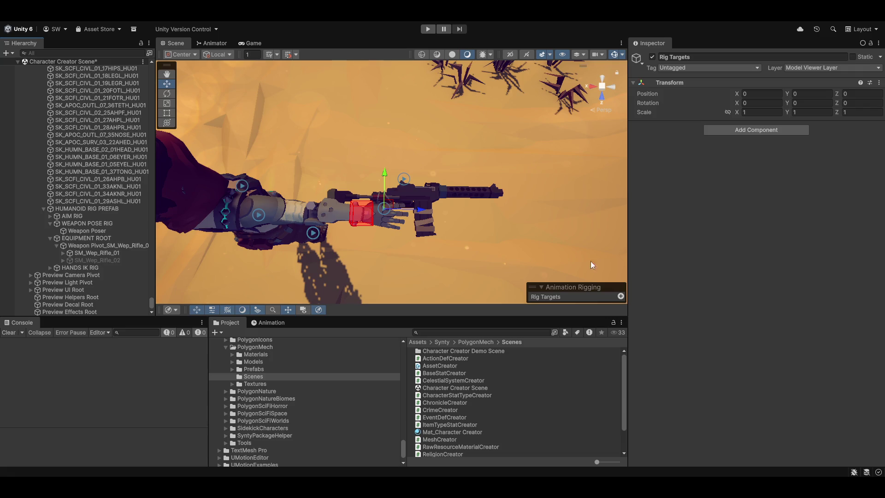
scroll(422, 210, up, 5)
mouse_move(529, 279)
mouse_down()
mouse_move(527, 195)
mouse_move(530, 229)
mouse_move(516, 231)
mouse_move(476, 186)
mouse_move(484, 201)
mouse_move(409, 239)
mouse_move(508, 249)
mouse_up()
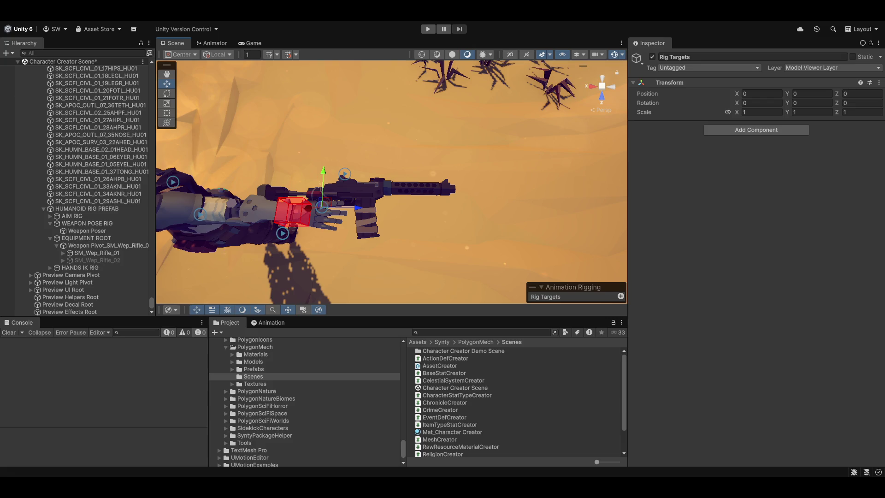
scroll(338, 239, up, 6)
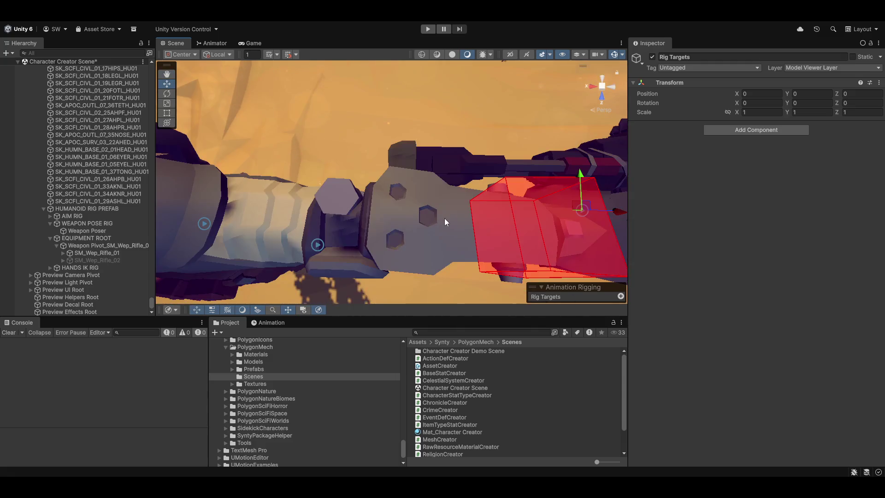
mouse_move(476, 221)
mouse_down()
mouse_move(443, 206)
mouse_move(413, 145)
mouse_up()
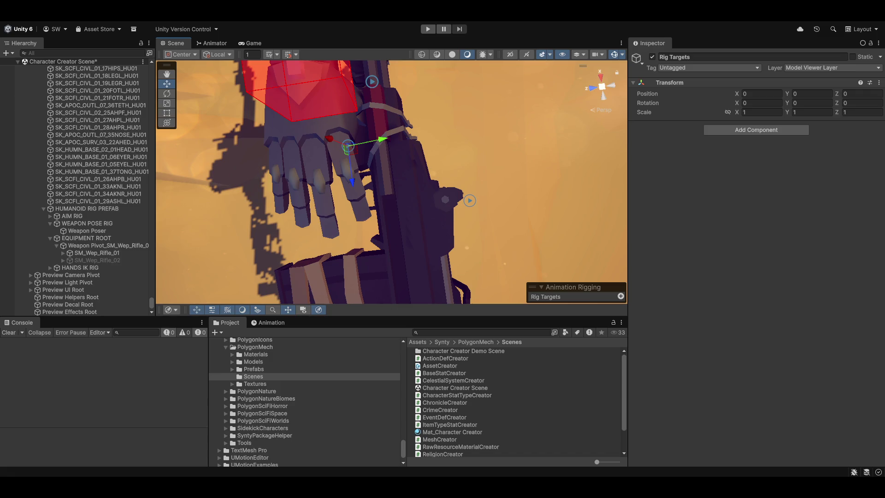
click(96, 253)
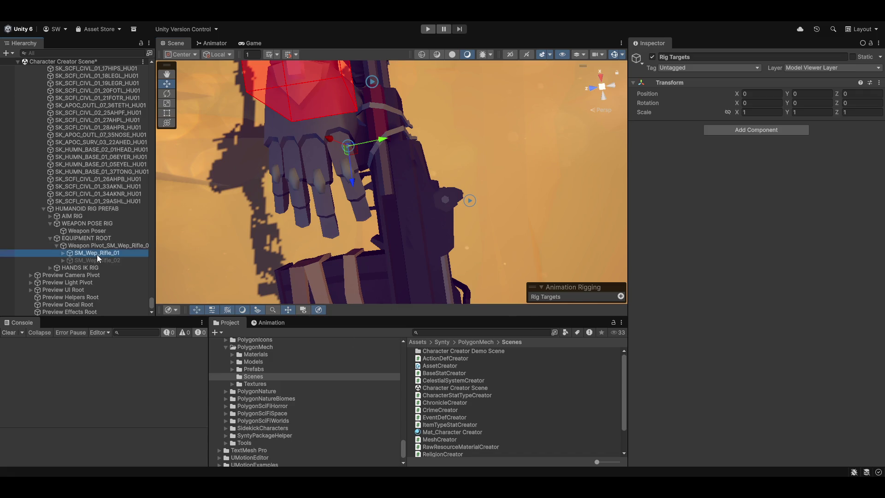
- With the handle at Pivot, slide SM_Wep_Rifle_01 along Z to position 0, -0.0059, 0.0253
key(z)
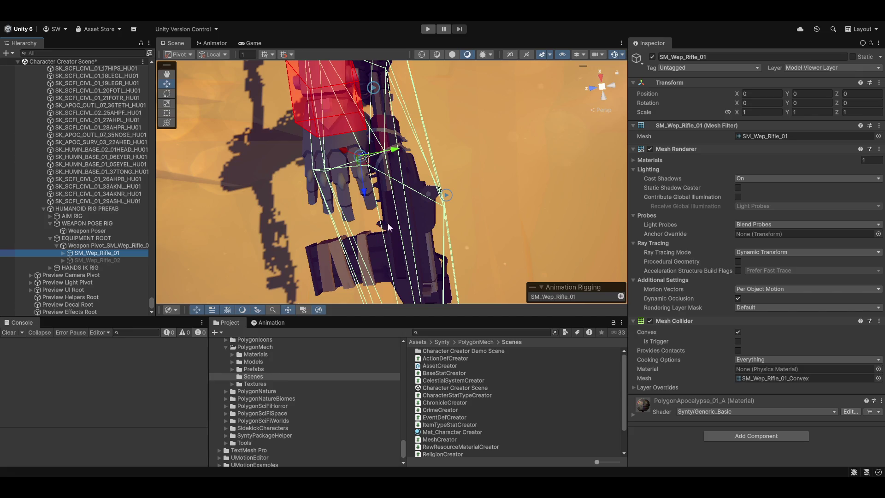
mouse_move(363, 193)
mouse_down()
mouse_move(380, 223)
mouse_move(395, 165)
mouse_move(507, 214)
mouse_move(474, 190)
mouse_move(415, 223)
mouse_move(394, 182)
mouse_up()
scroll(496, 195, down, 3)
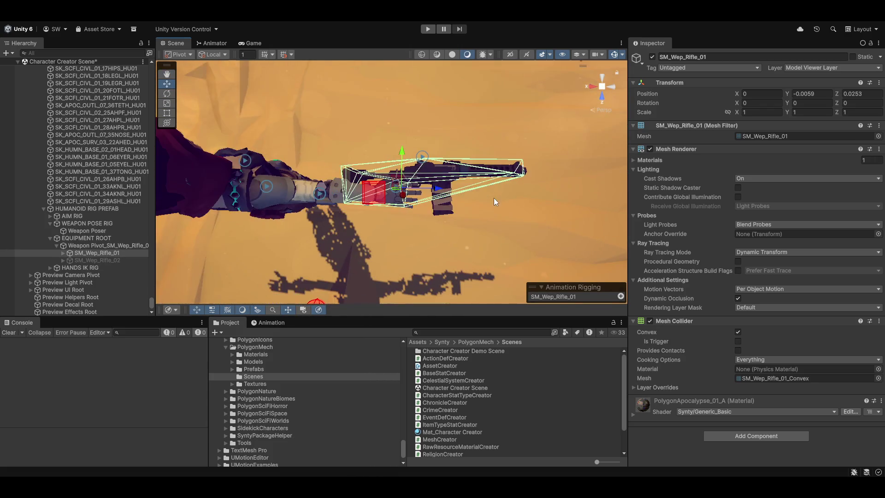
mouse_move(338, 143)
mouse_down()
mouse_move(392, 179)
mouse_move(382, 181)
mouse_up()
- Switch the bottom panel from the project files to the Animation window
mouse_move(527, 189)
mouse_down()
mouse_move(289, 225)
mouse_move(363, 226)
mouse_up()
click(276, 324)
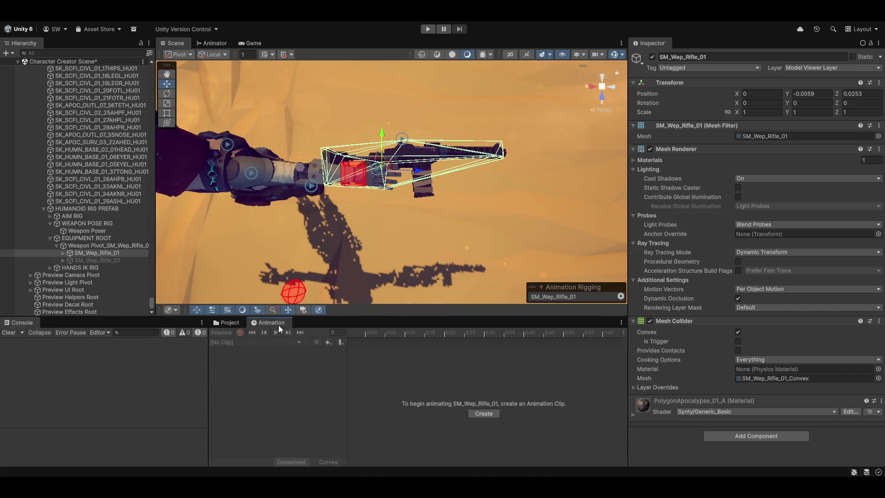